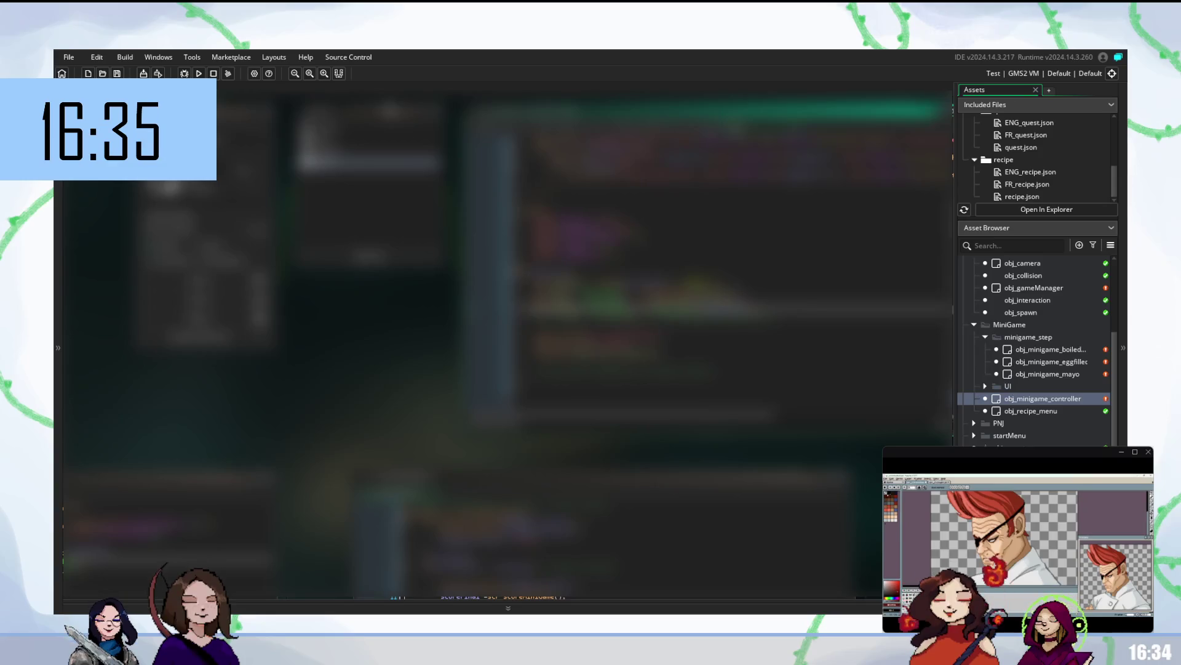
# Step: Scroll up through the obj_minigame_controller code and place the cursor on a line
pyautogui.scroll(5, 738, 277)
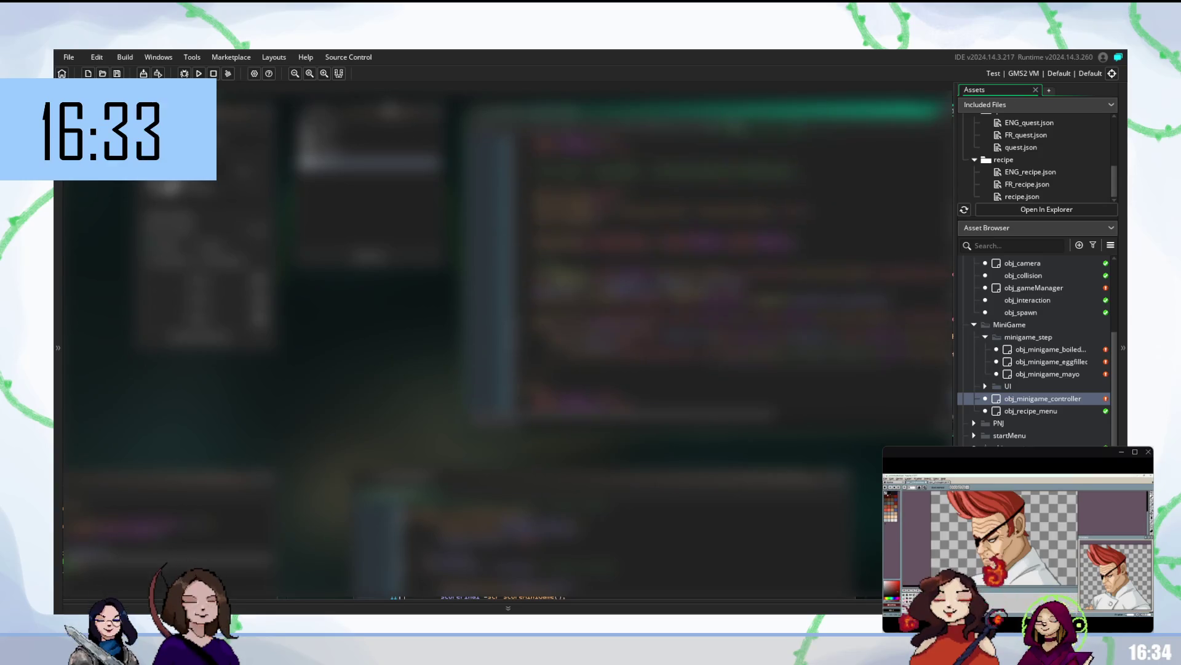
pyautogui.scroll(2, 646, 277)
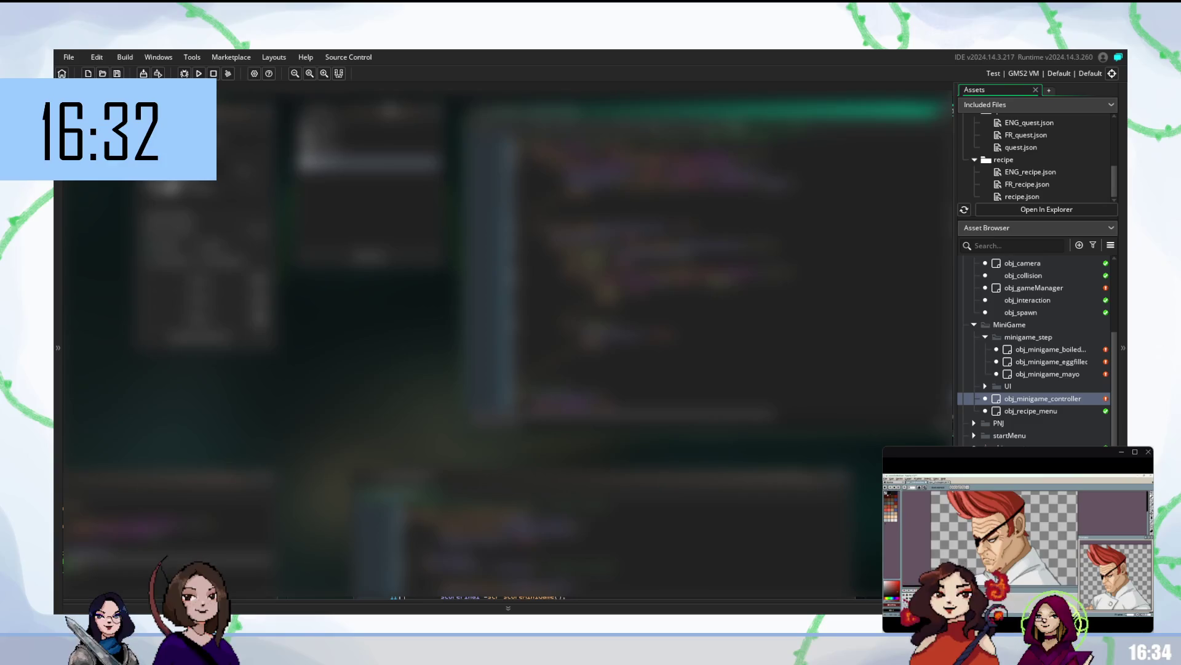
pyautogui.click(603, 182)
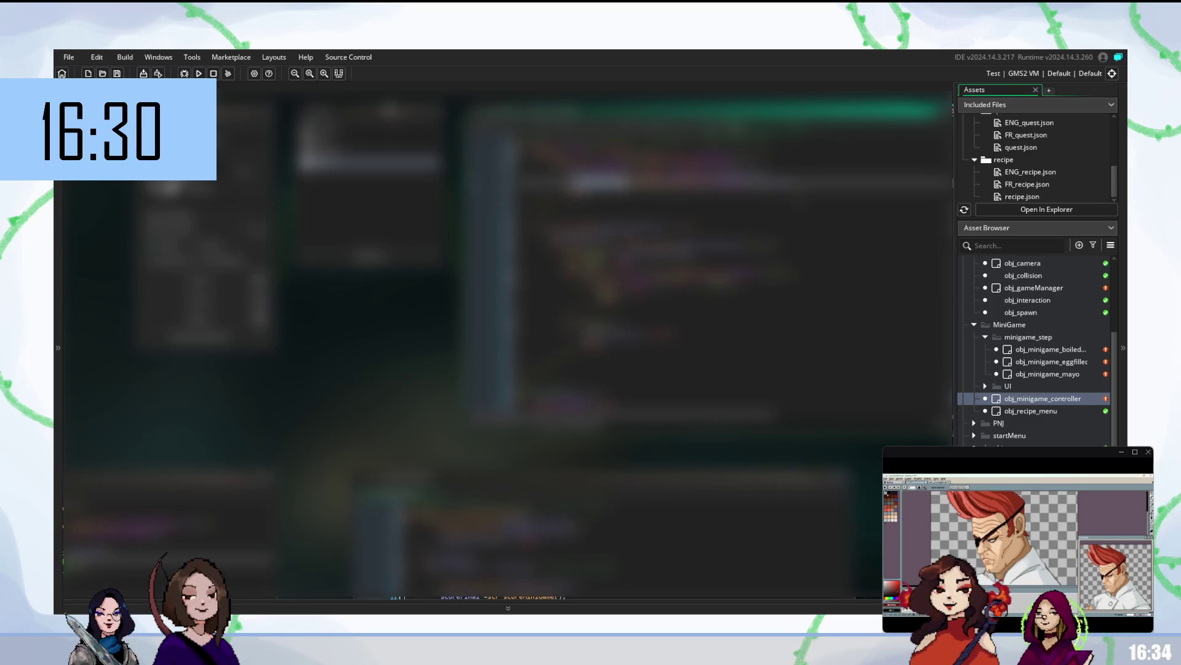
pyautogui.scroll(5, 738, 308)
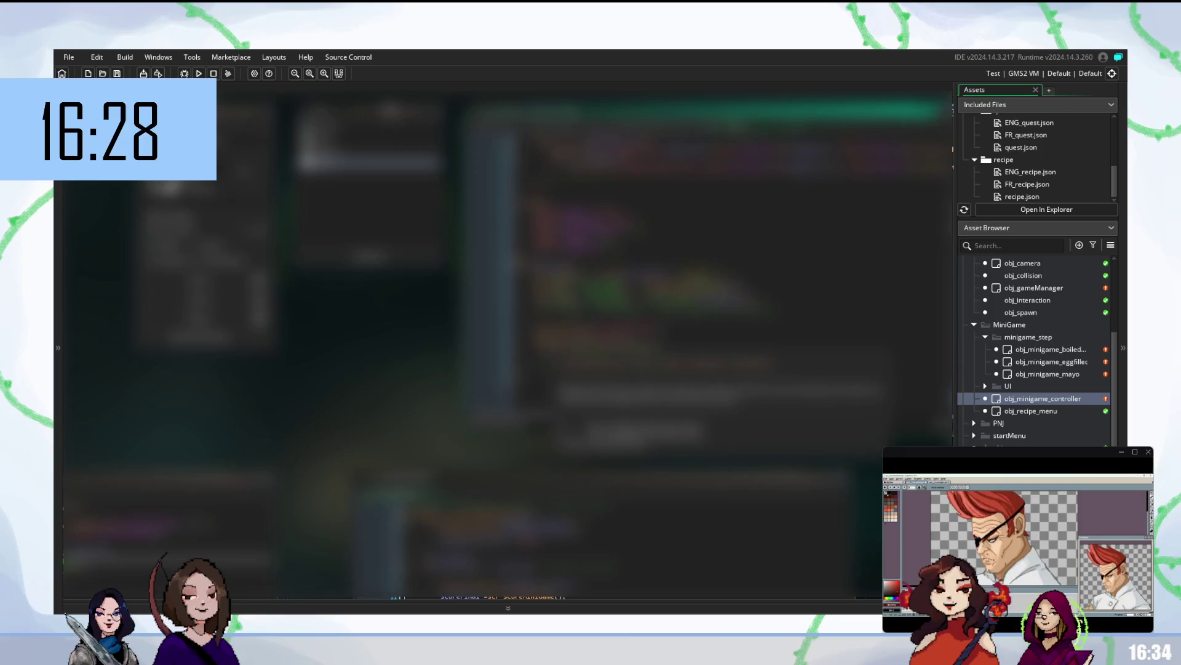
pyautogui.scroll(2, 734, 253)
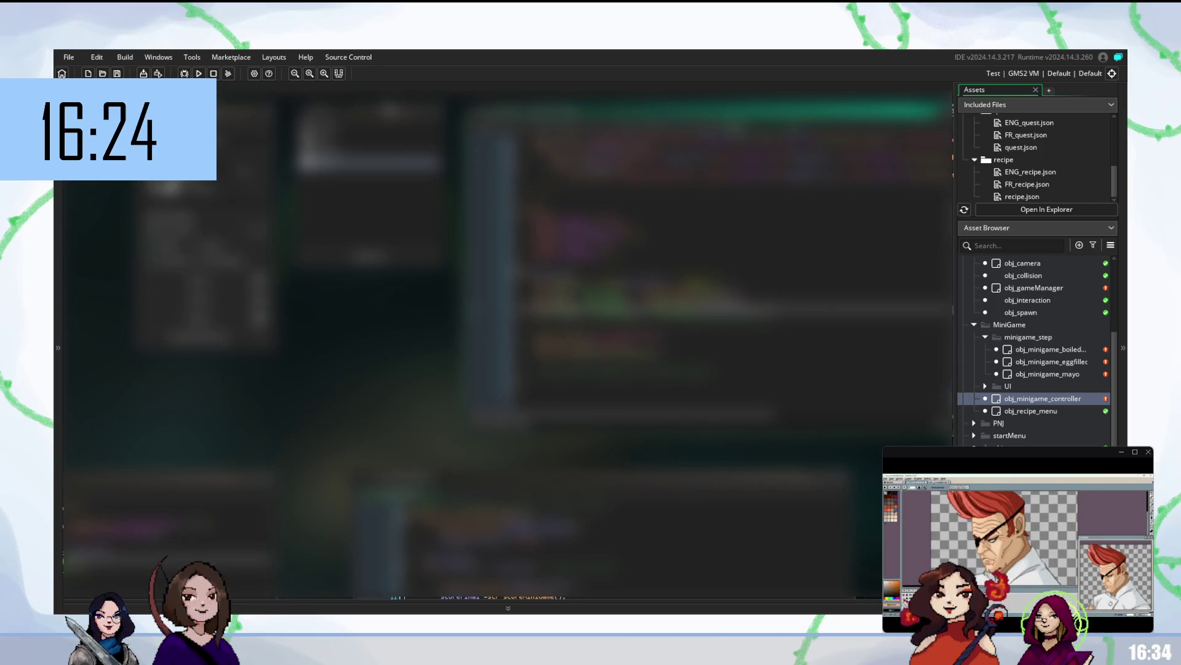
# Step: Build and run the cooking minigame with F5, then look back over the code
pyautogui.press('F5')
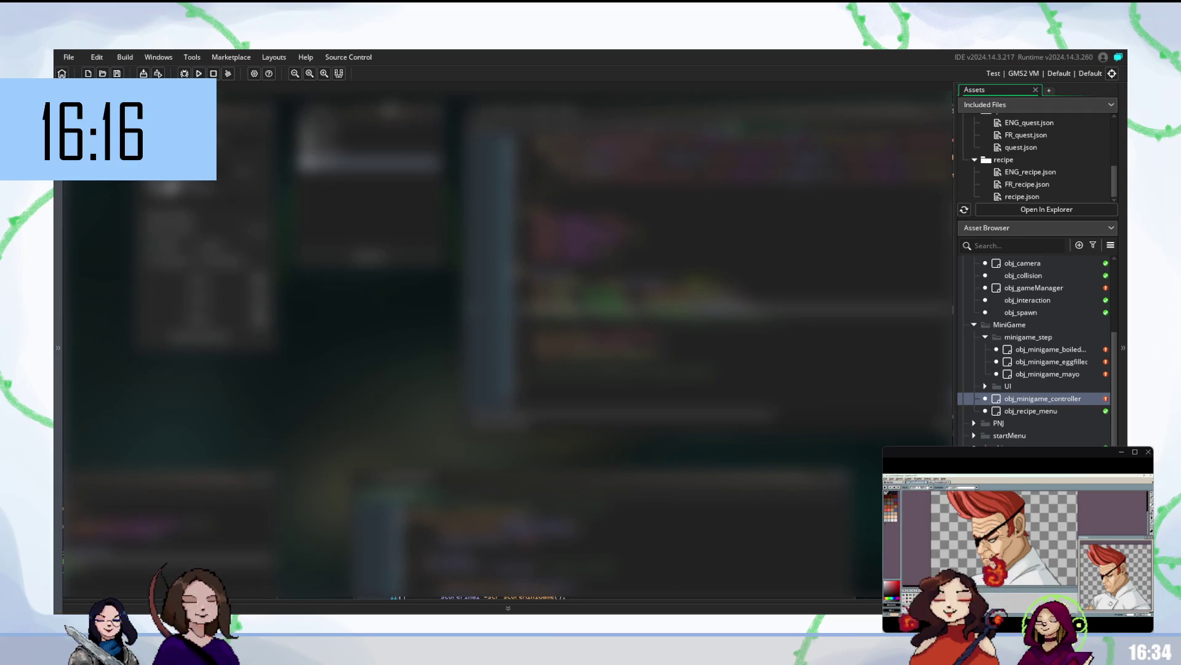
pyautogui.moveTo(1019, 542)
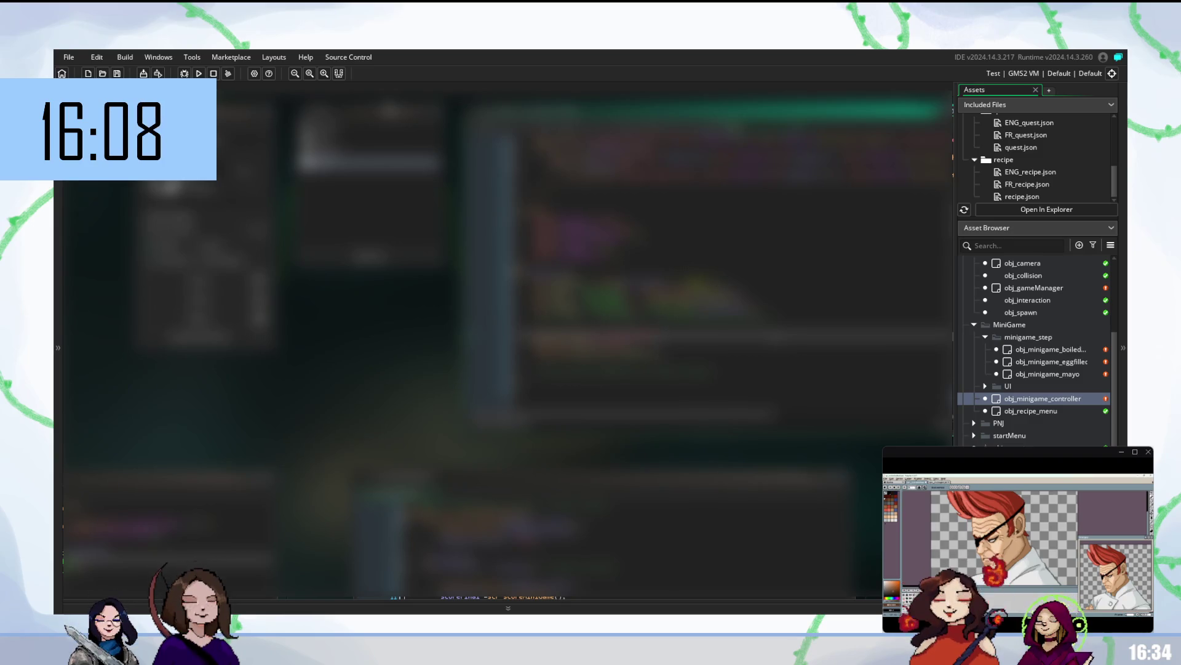
pyautogui.scroll(5, 730, 262)
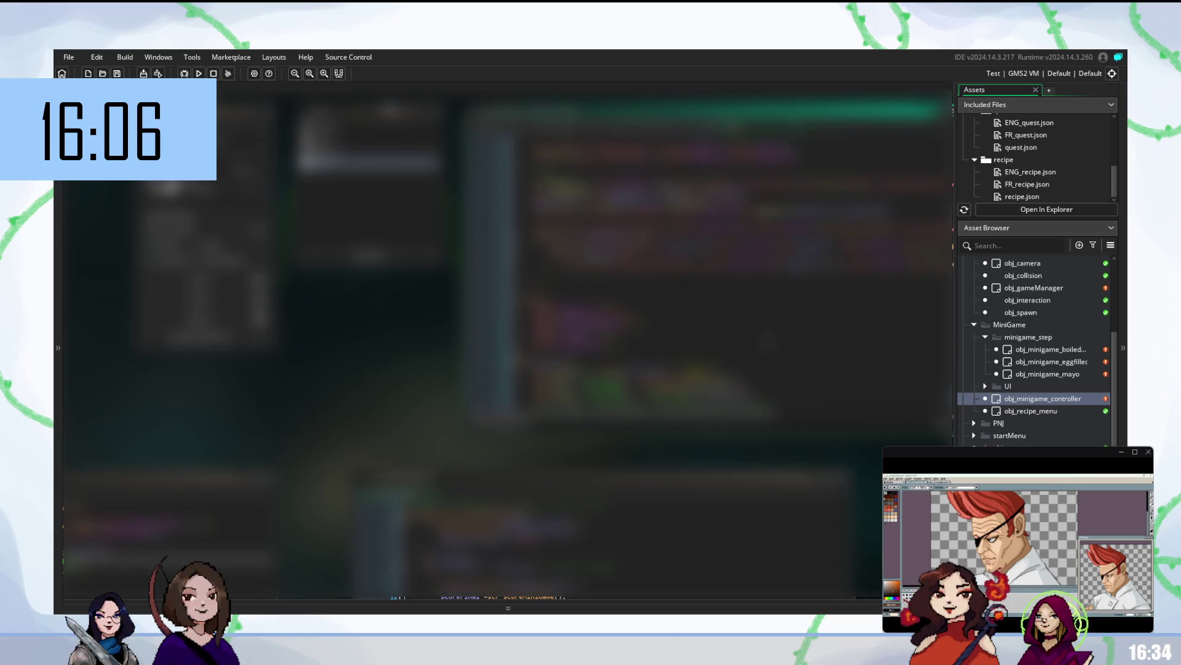
pyautogui.scroll(2, 646, 246)
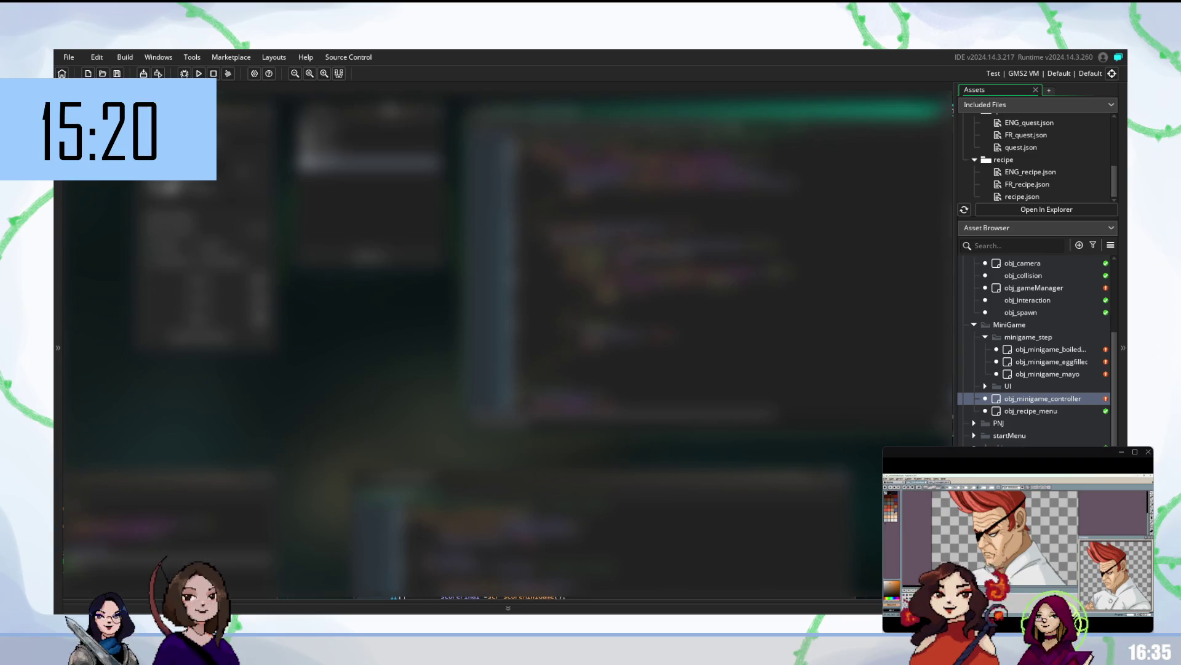
# Step: Scroll up through the controller script while the build compiles
pyautogui.scroll(5, 615, 246)
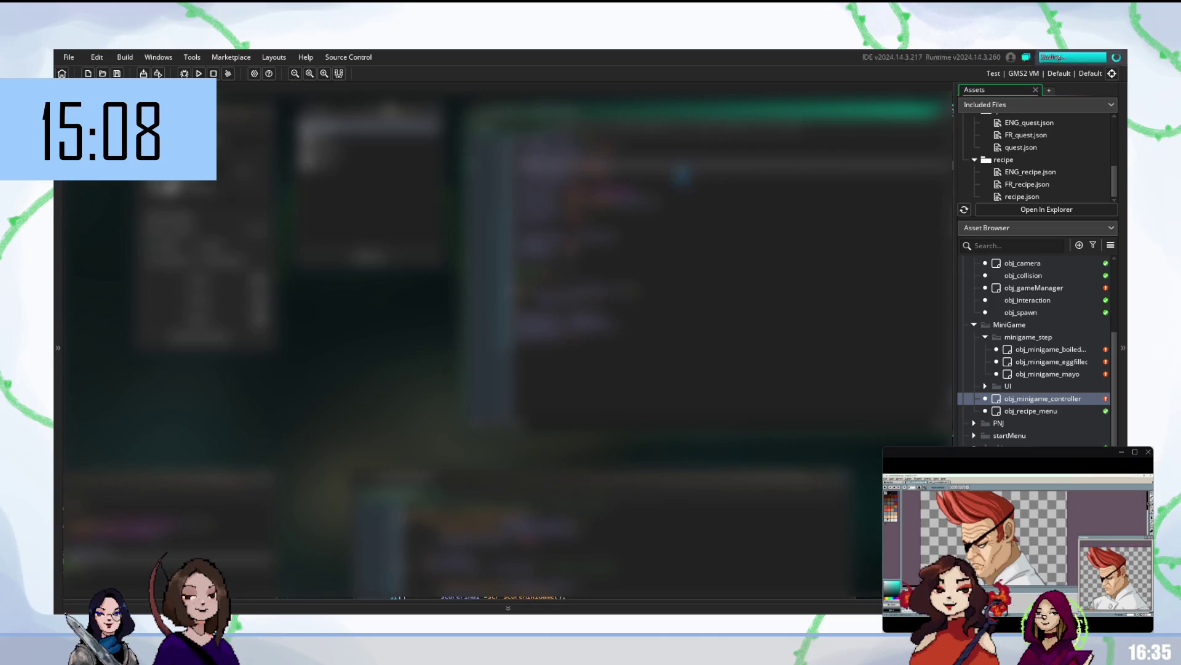
# Step: Rebuild and relaunch the game with F5
pyautogui.scroll(3, 615, 246)
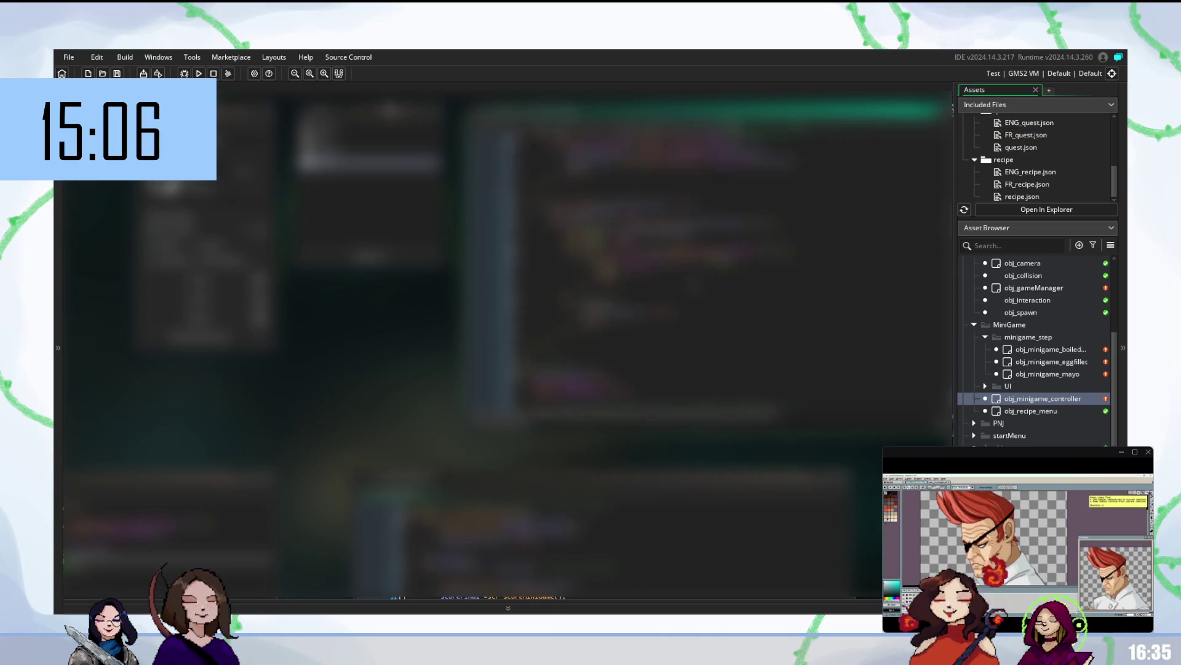
pyautogui.scroll(-5, 677, 277)
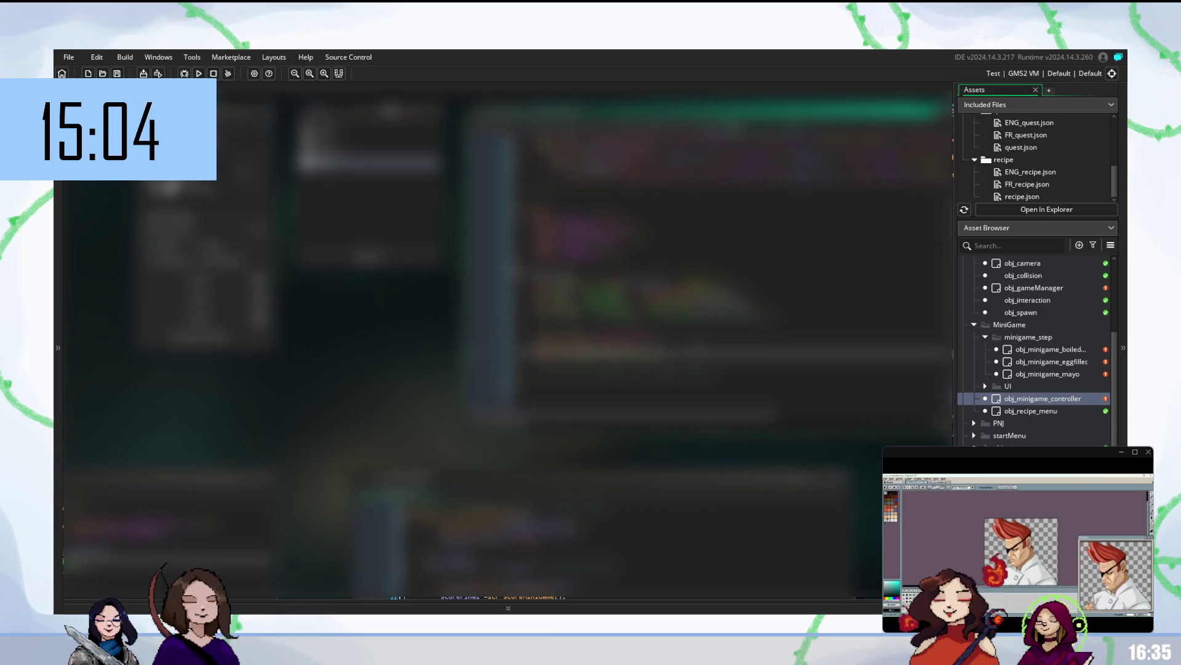
pyautogui.press('F5')
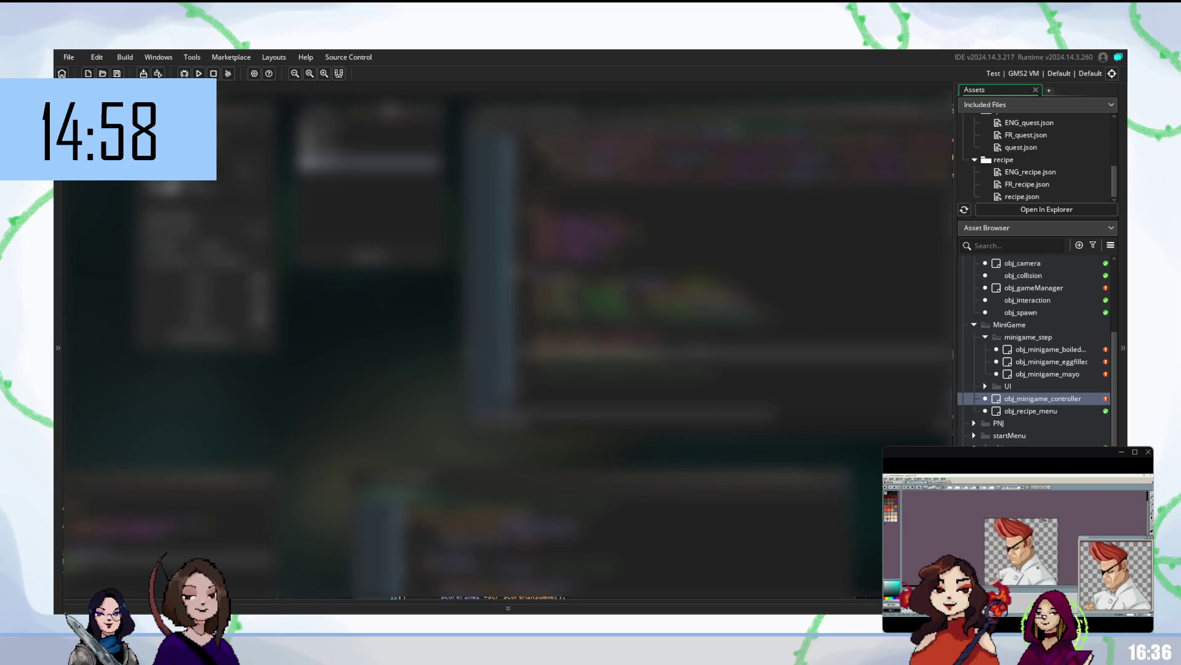
# Step: Scroll down the obj_minigame_controller code and place the cursor on the lines to revise
pyautogui.scroll(-10, 738, 296)
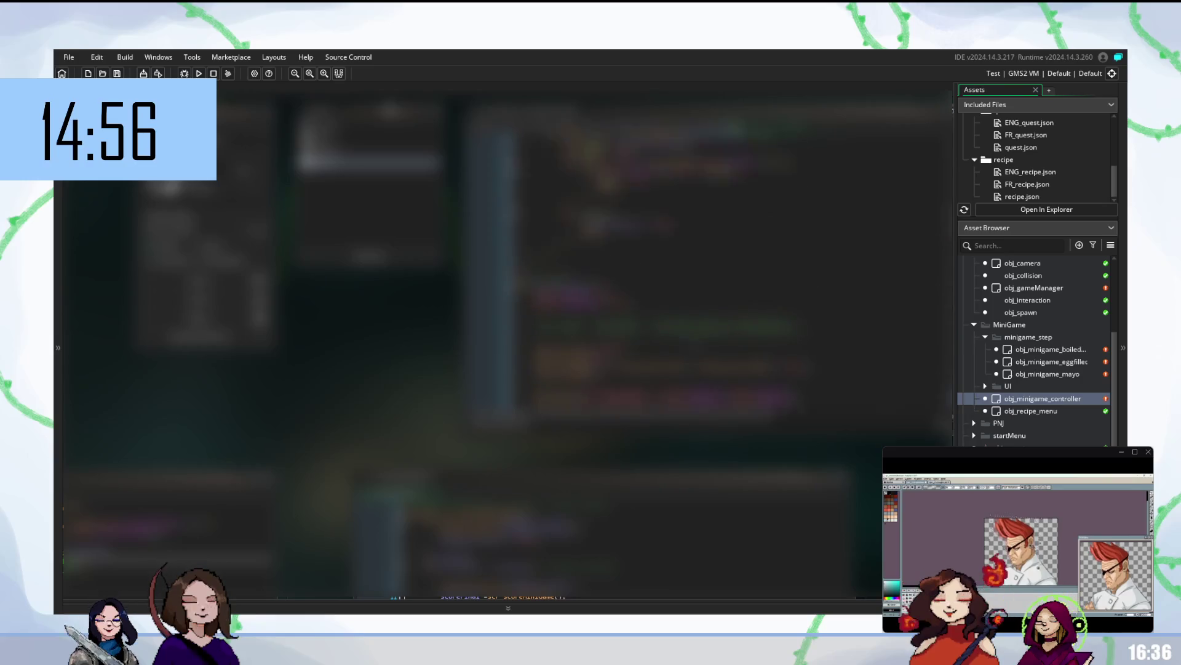
pyautogui.scroll(5, 615, 246)
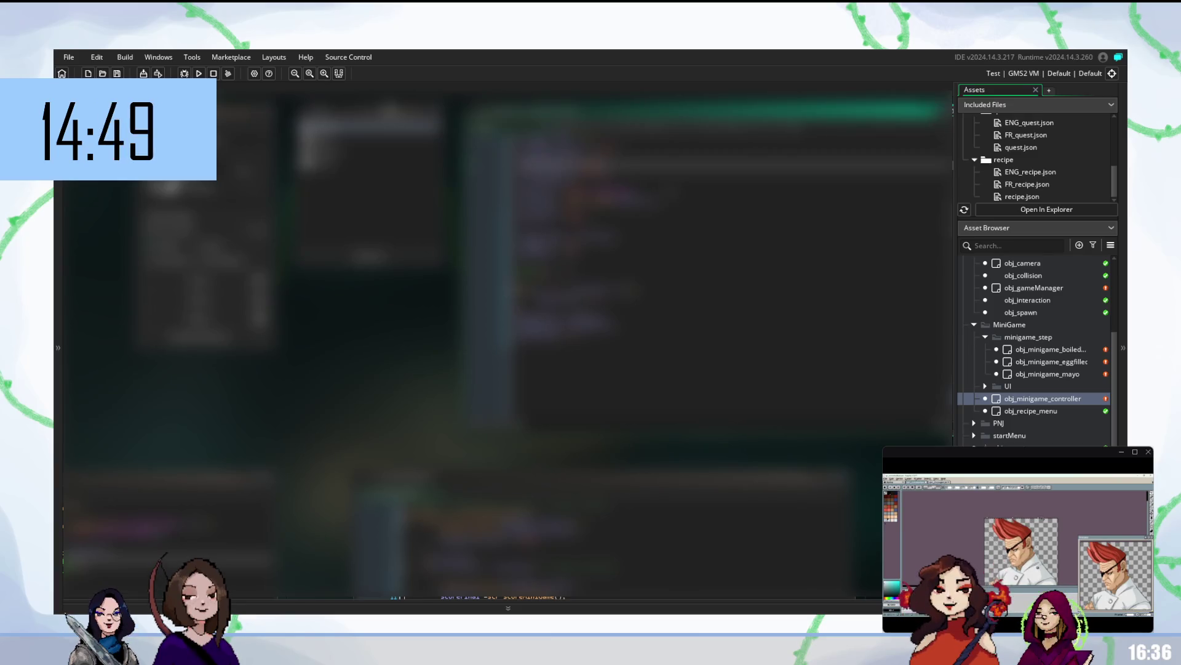
pyautogui.scroll(-5, 615, 246)
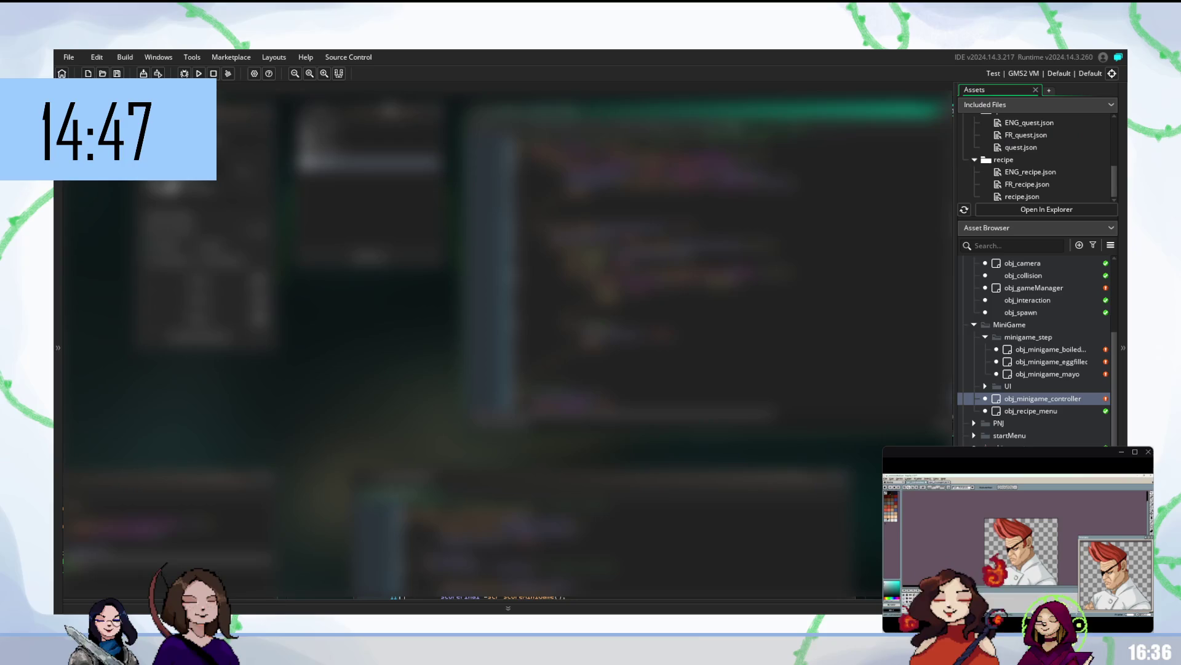
pyautogui.scroll(-5, 615, 308)
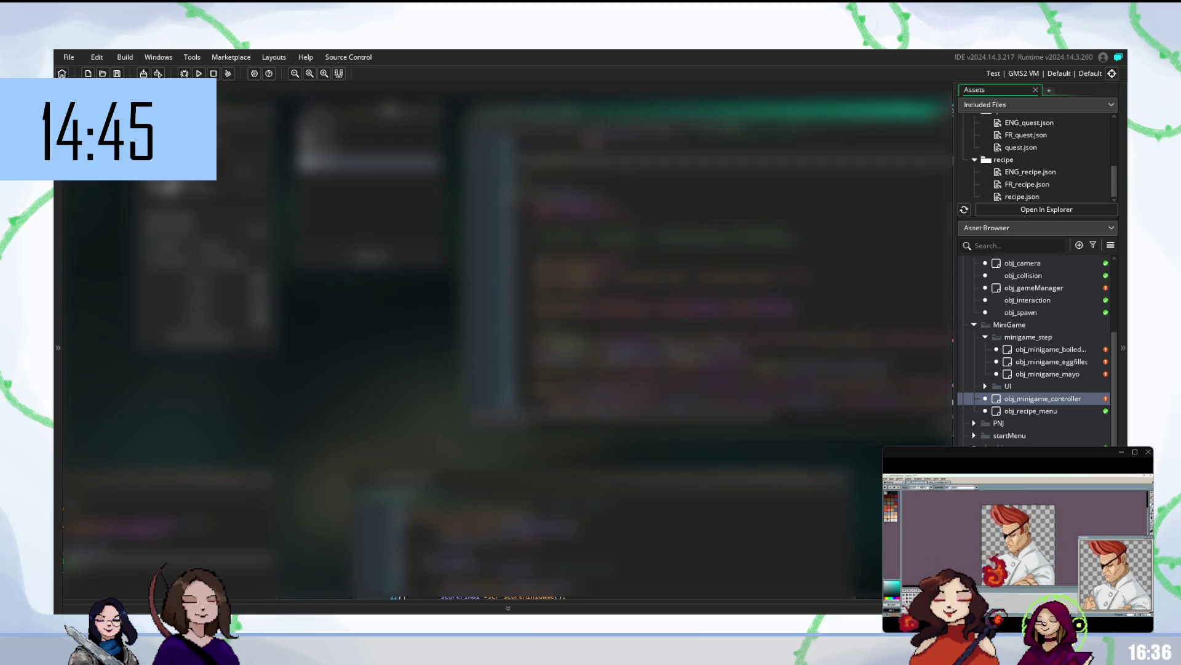
pyautogui.scroll(-2, 952, 412)
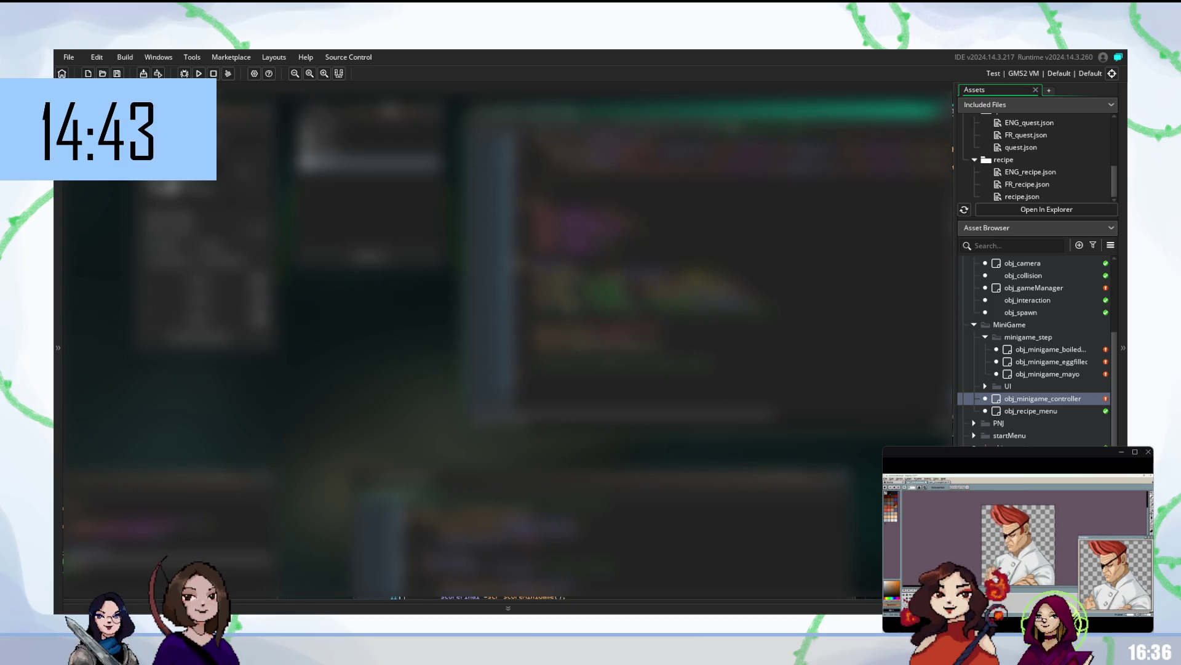
pyautogui.click(616, 316)
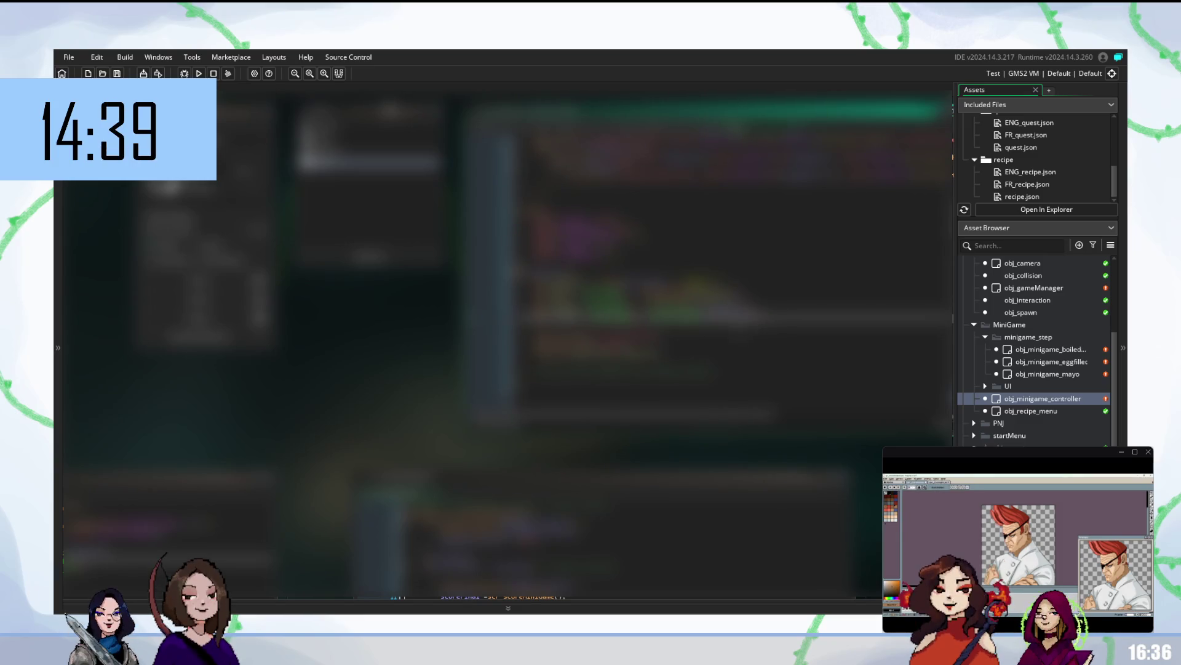
pyautogui.click(615, 370)
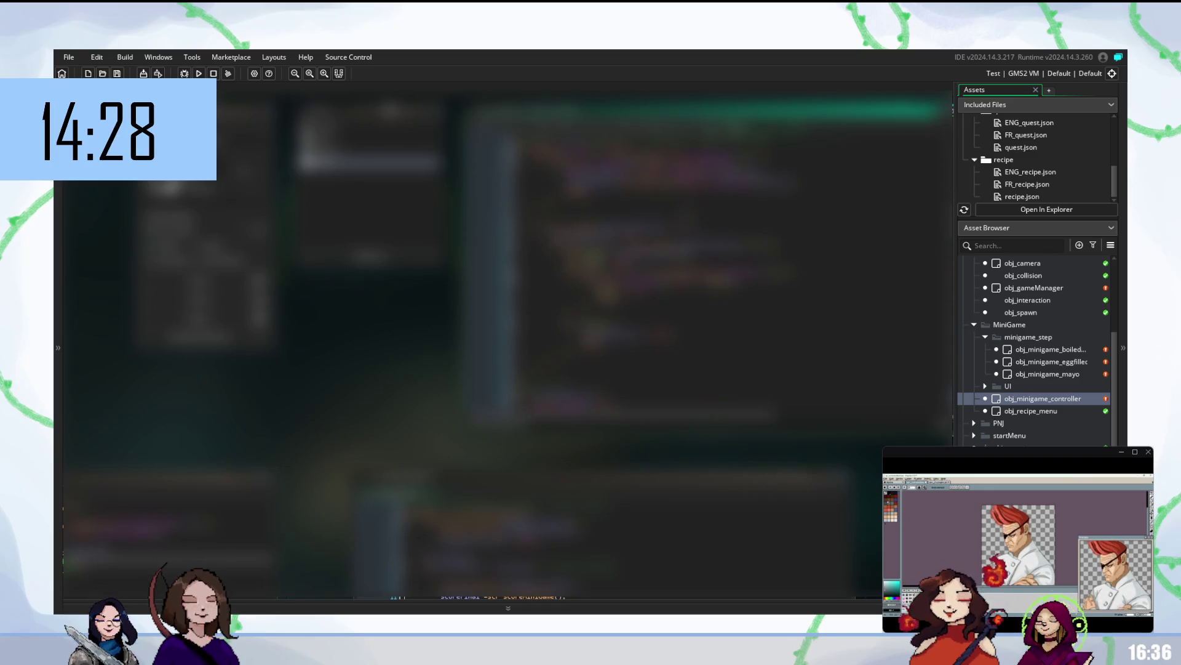
pyautogui.click(615, 209)
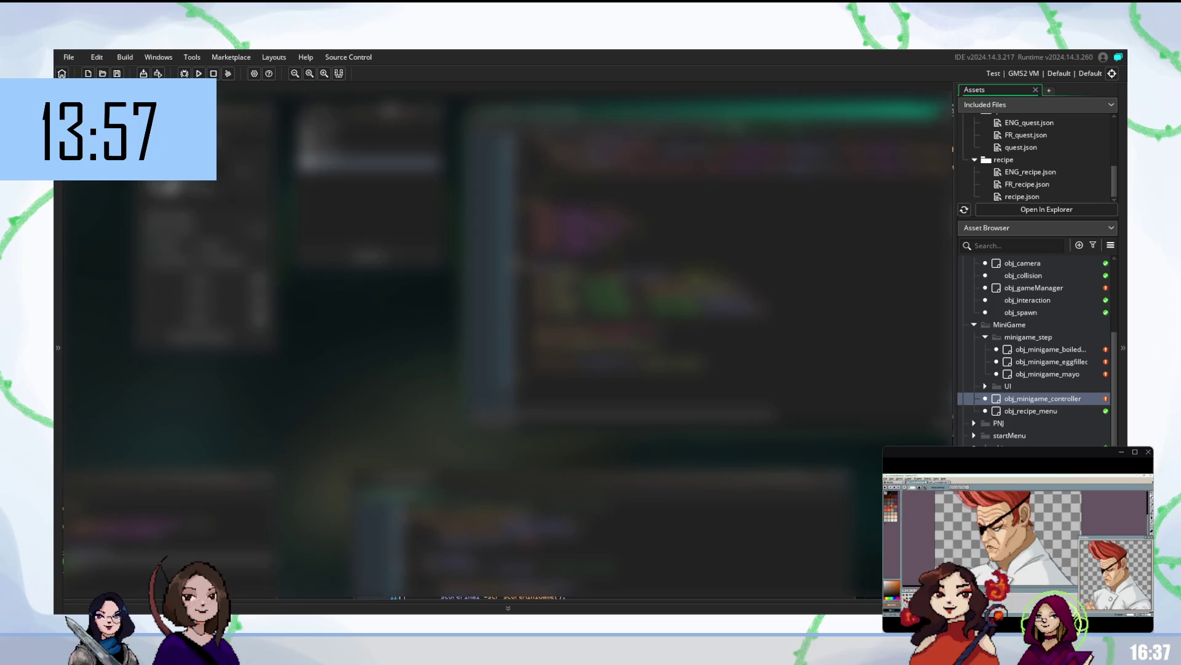
# Step: Move between lines of the controller GML and keep rewriting them
pyautogui.press('Down')
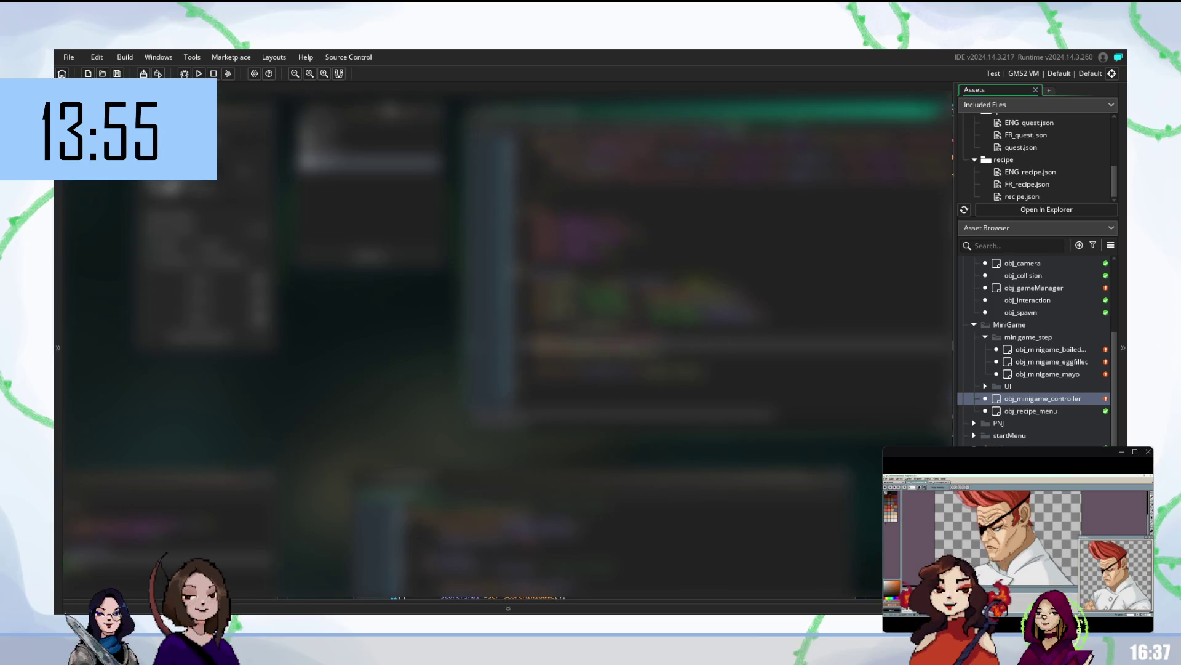
pyautogui.click(646, 309)
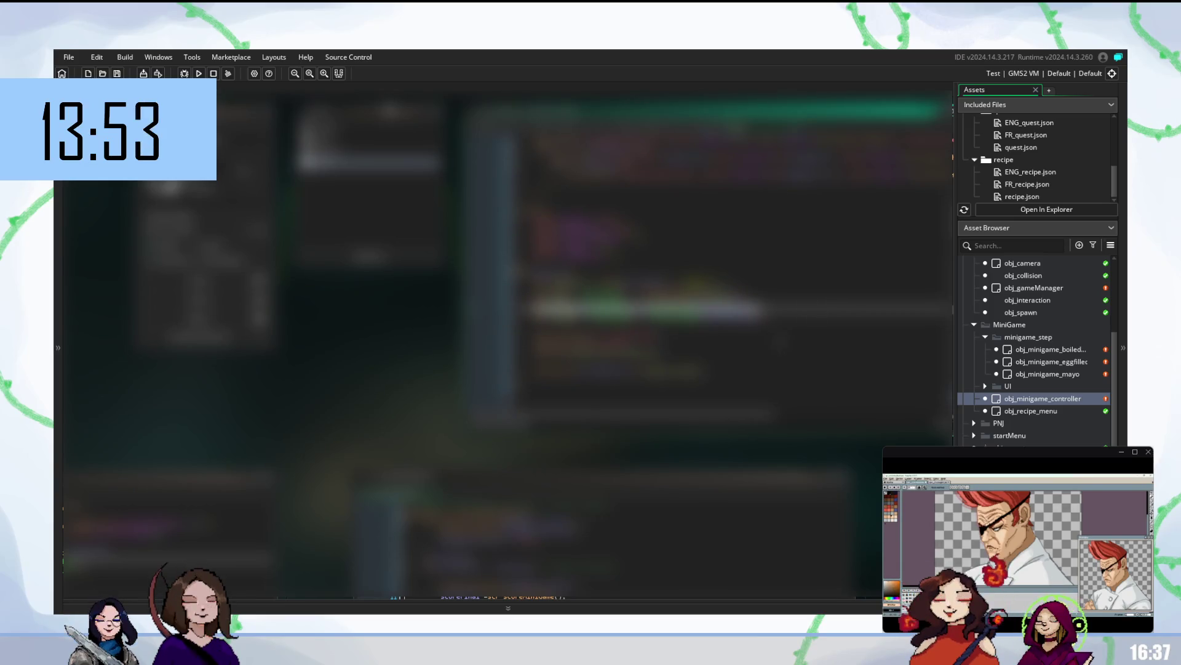
pyautogui.scroll(-3, 738, 277)
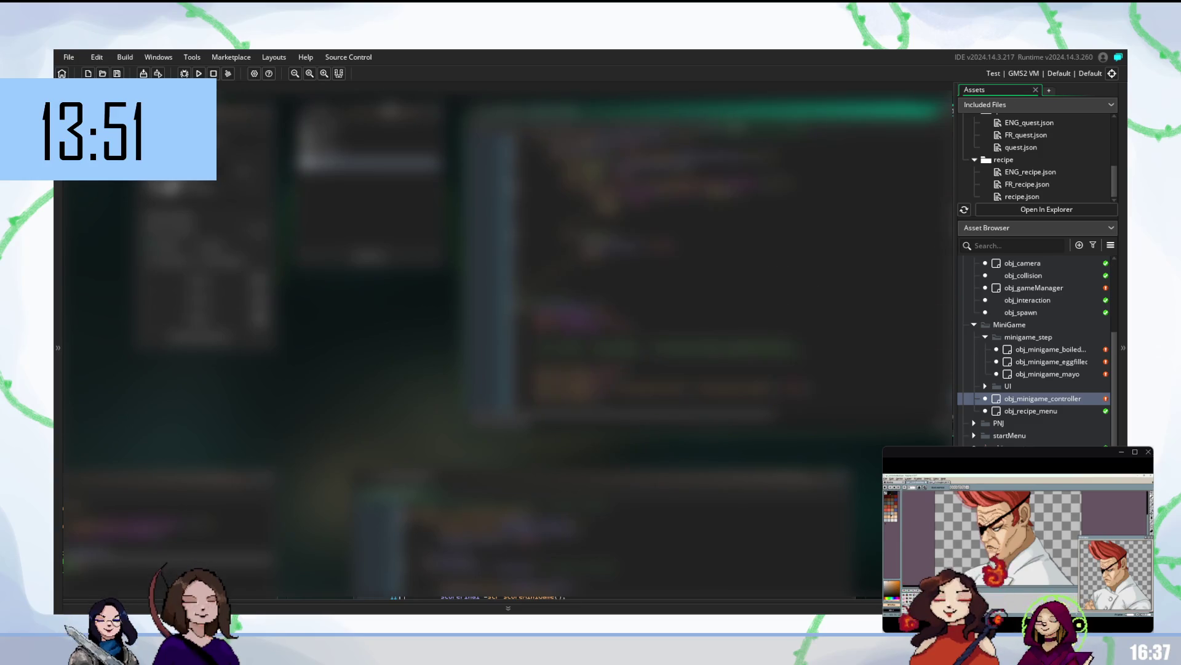
pyautogui.scroll(-5, 739, 277)
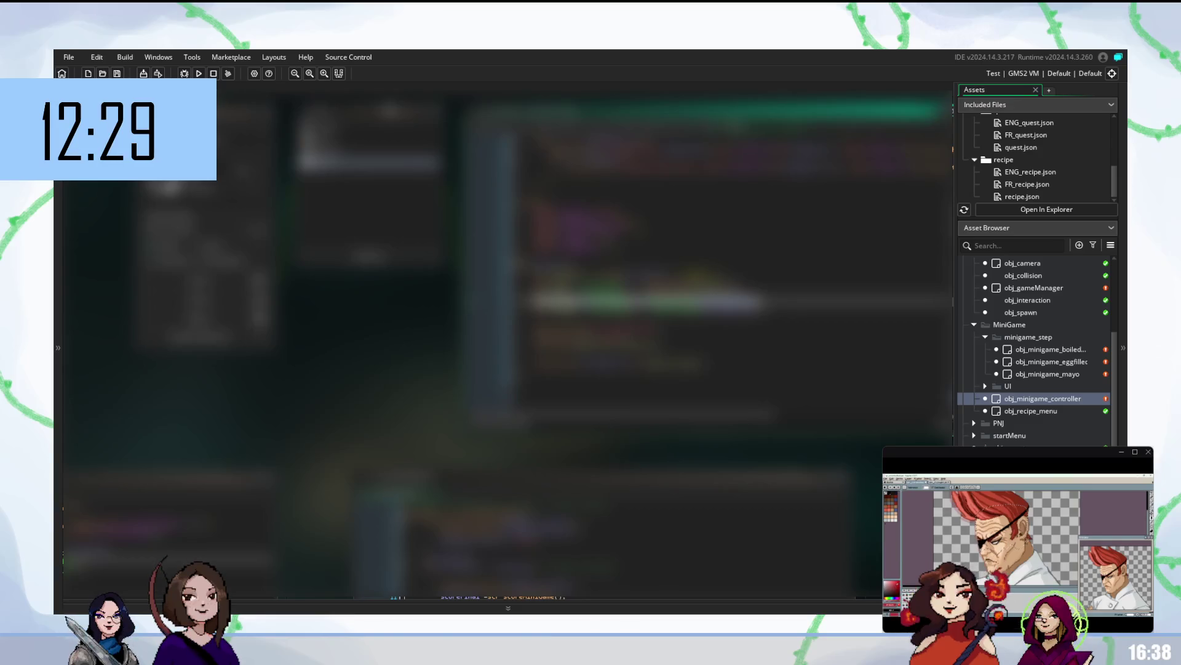
pyautogui.click(226, 75)
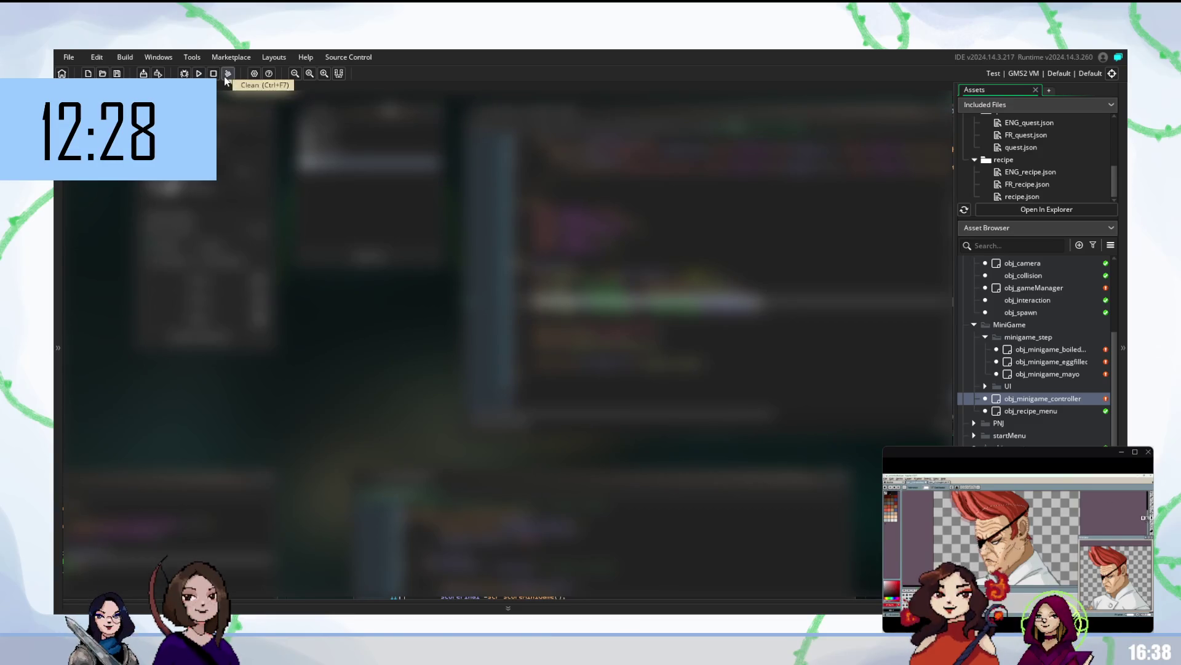
pyautogui.scroll(-1, 409, 363)
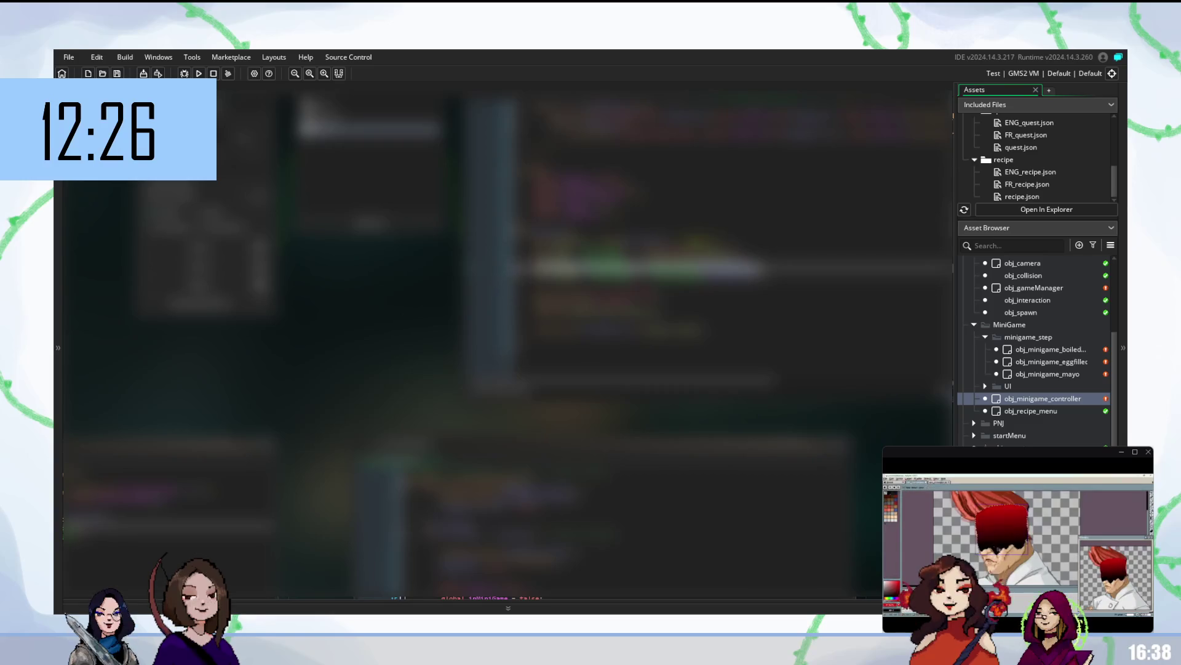
pyautogui.scroll(7, 411, 327)
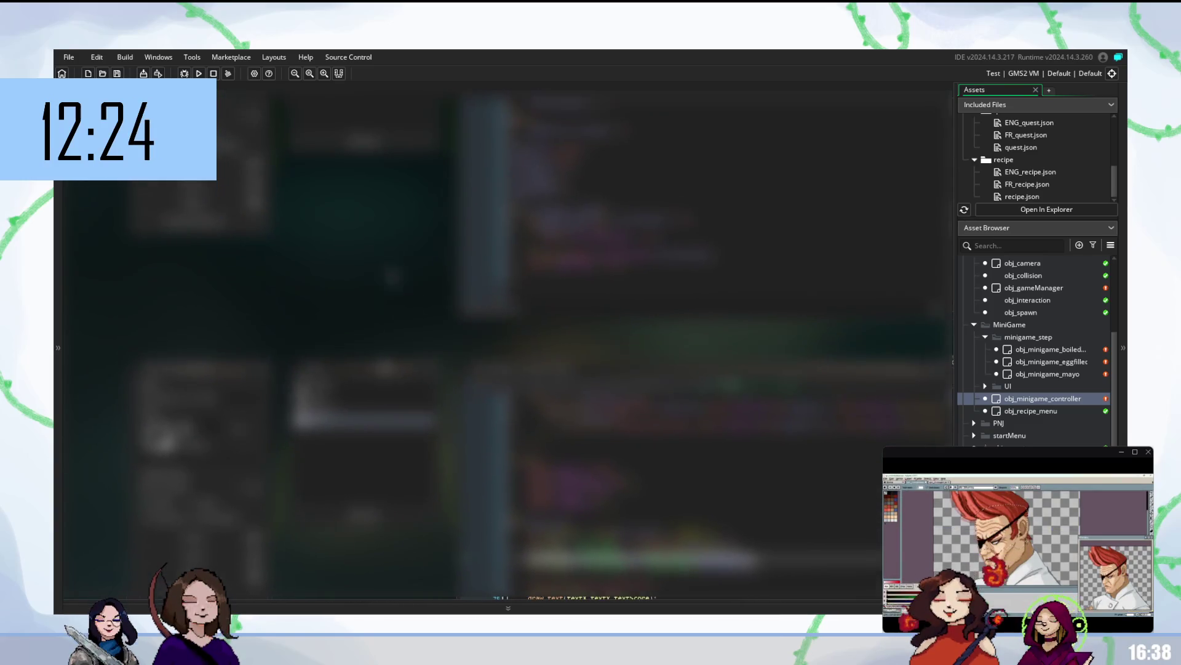
pyautogui.scroll(5, 504, 339)
pyautogui.scroll(5, 505, 338)
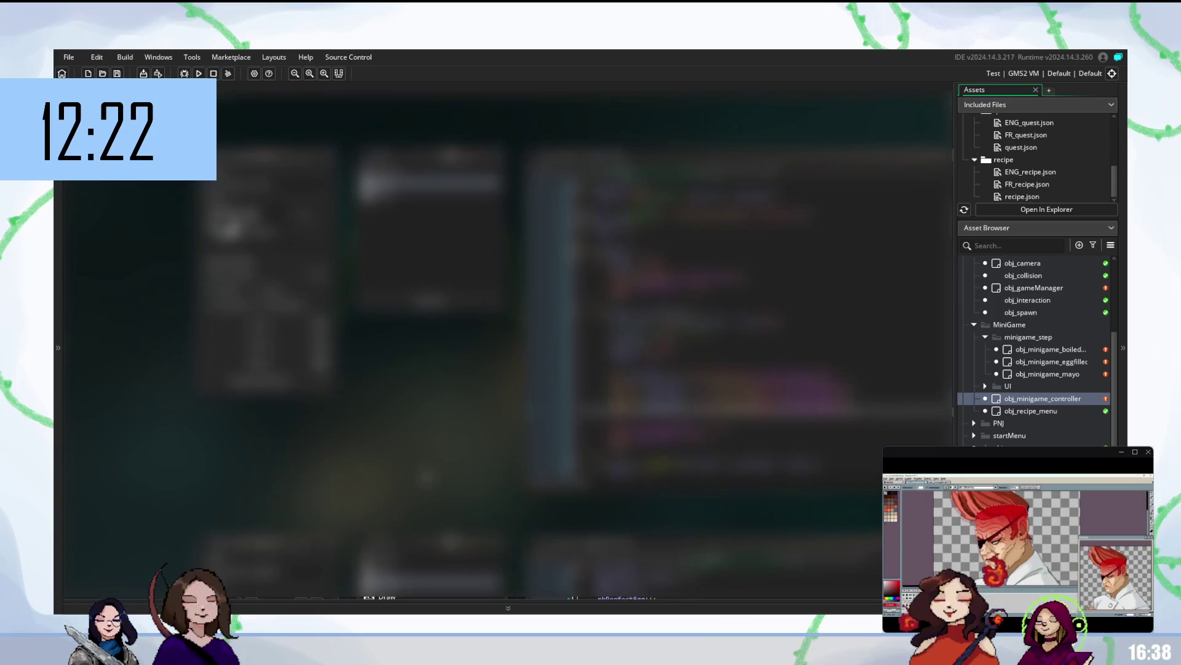
pyautogui.scroll(5, 504, 339)
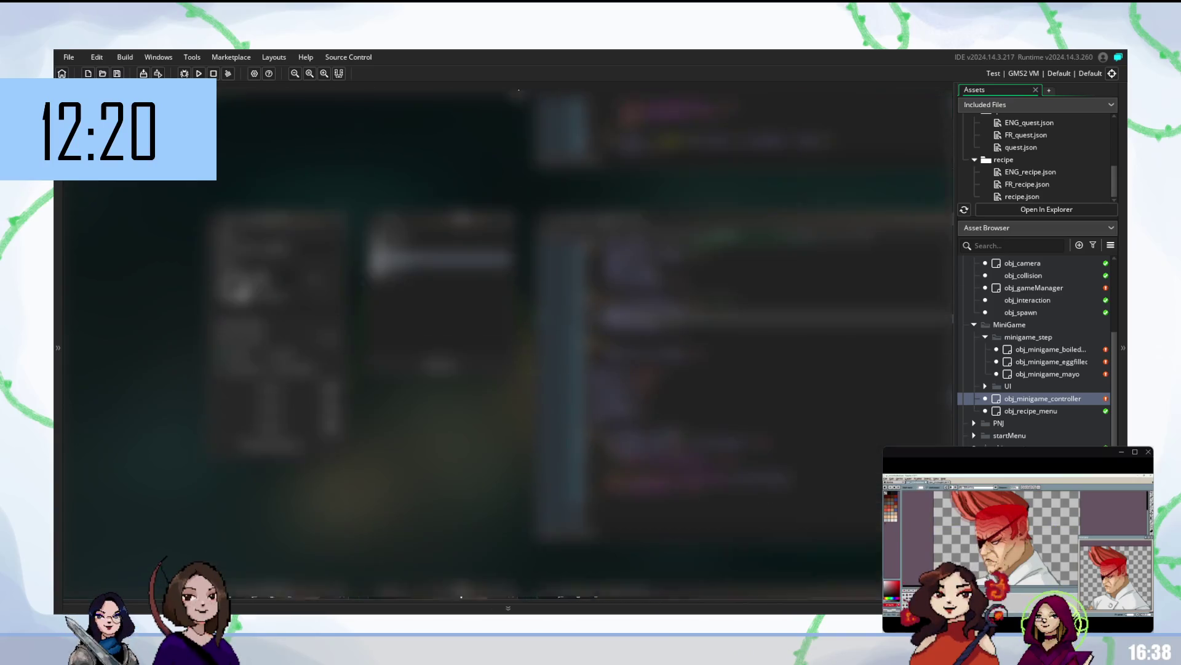
pyautogui.scroll(-5, 505, 339)
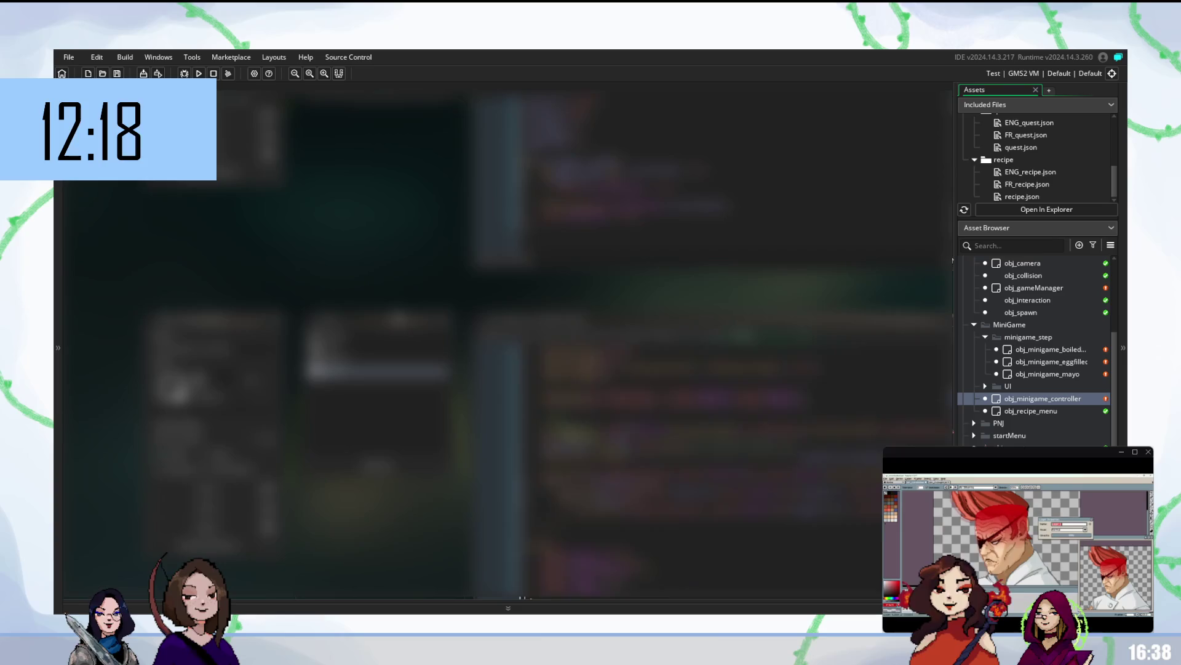
pyautogui.scroll(1, 653, 344)
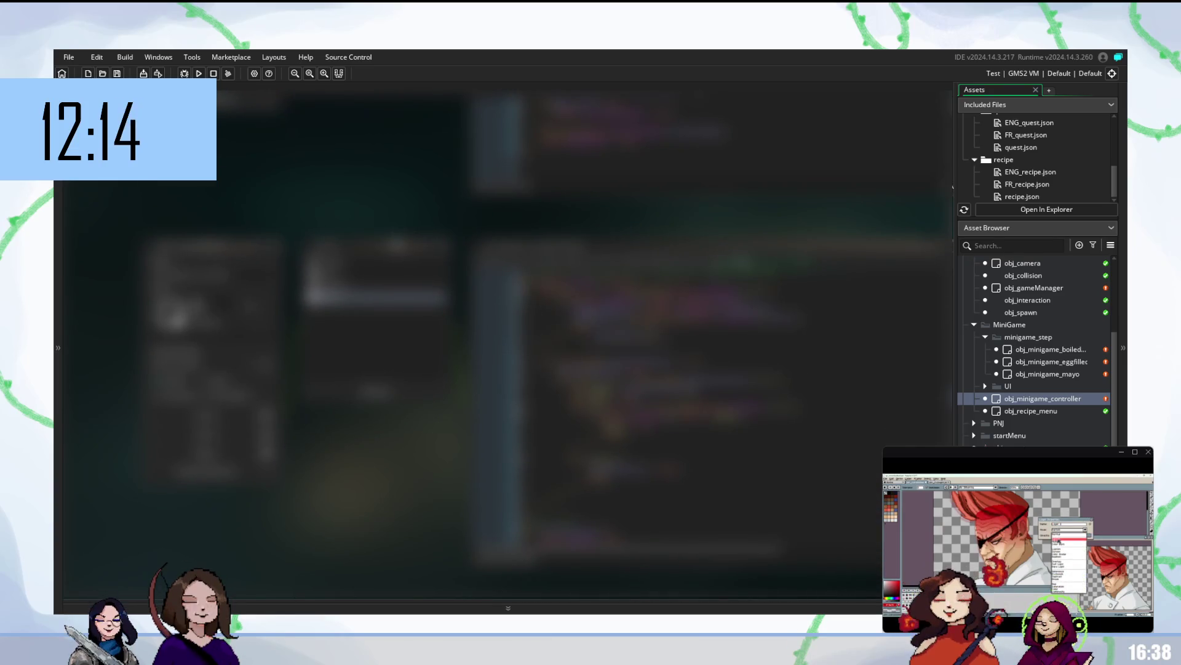
# Step: Launch a test build of the minigame from the toolbar Run button
pyautogui.click(739, 246)
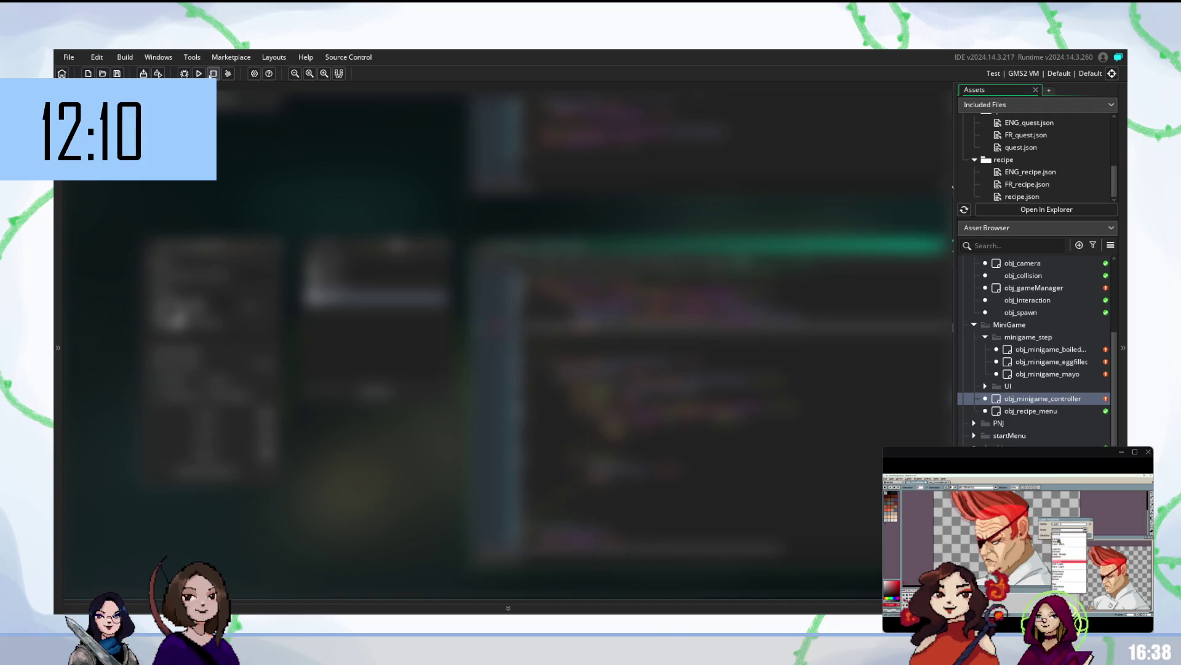
pyautogui.click(199, 73)
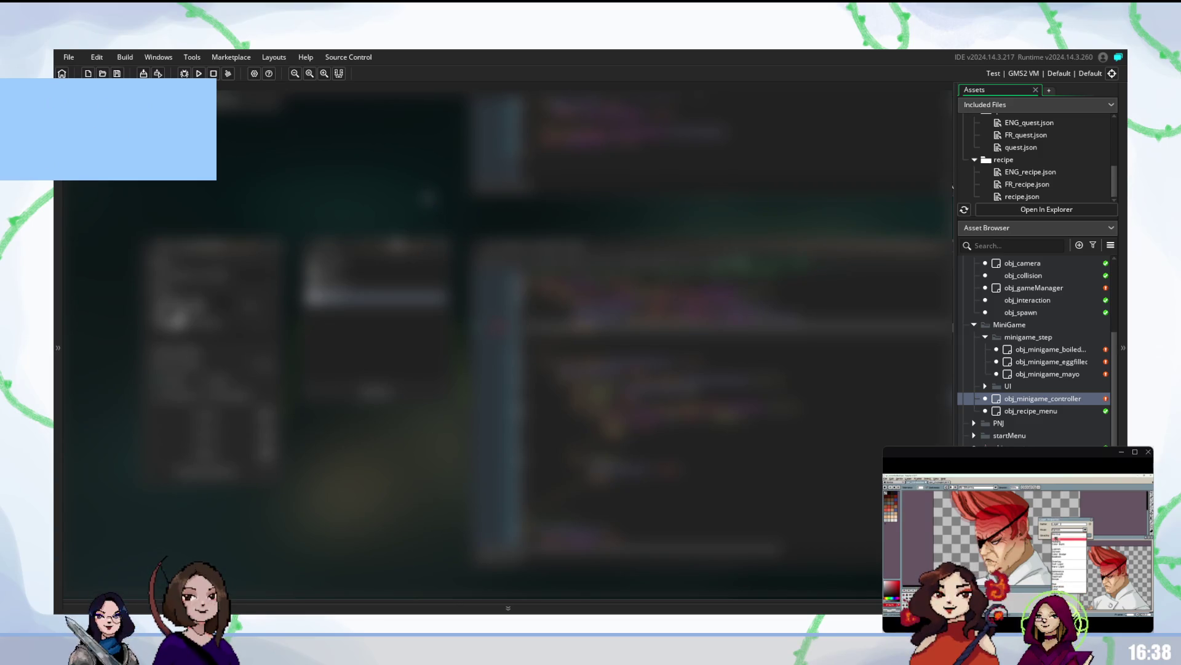
pyautogui.click(200, 73)
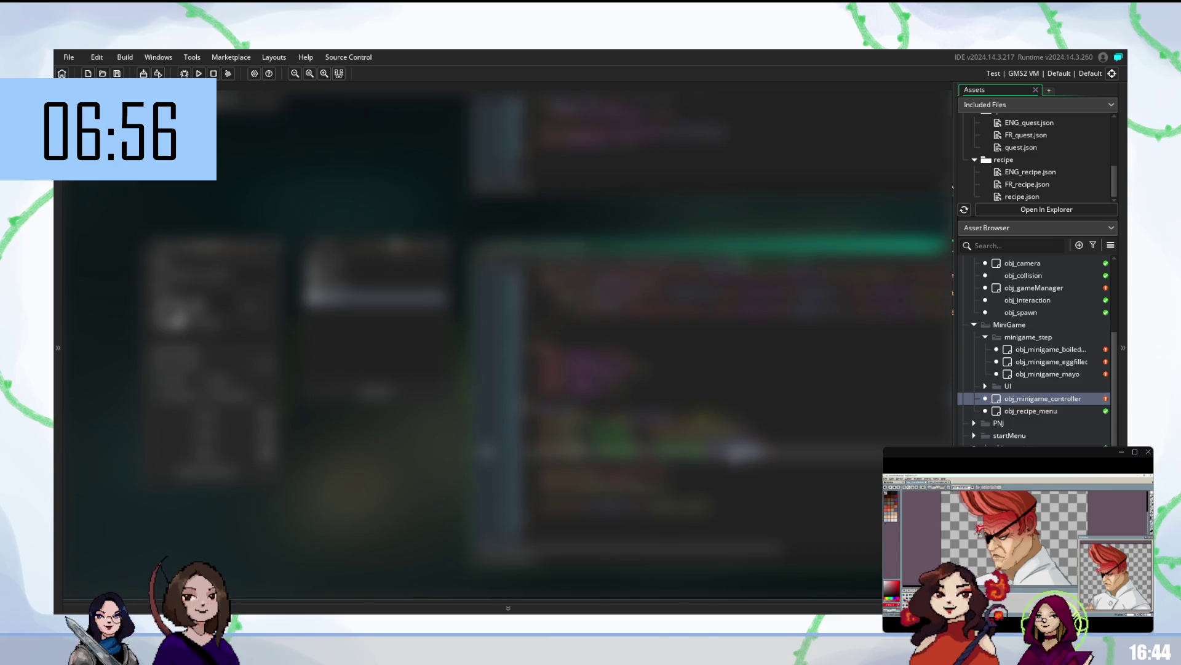
# Step: Add 'draw' to the controller code and run a test build with F5
pyautogui.write('draw')
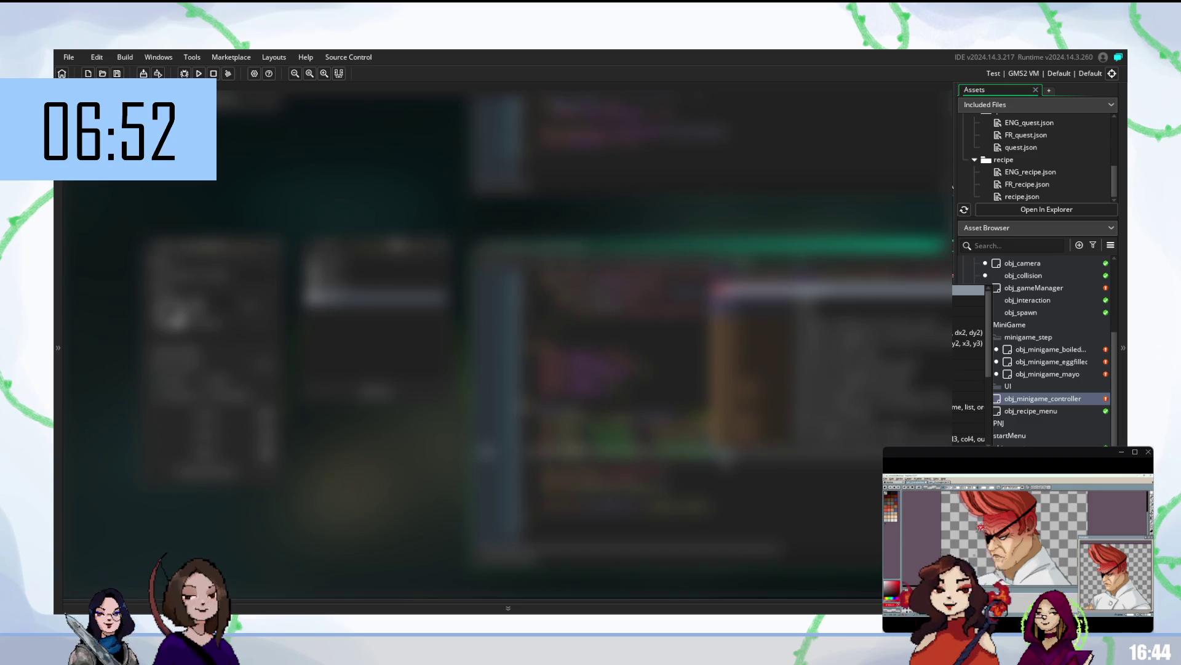
pyautogui.press('Escape')
pyautogui.press('F5')
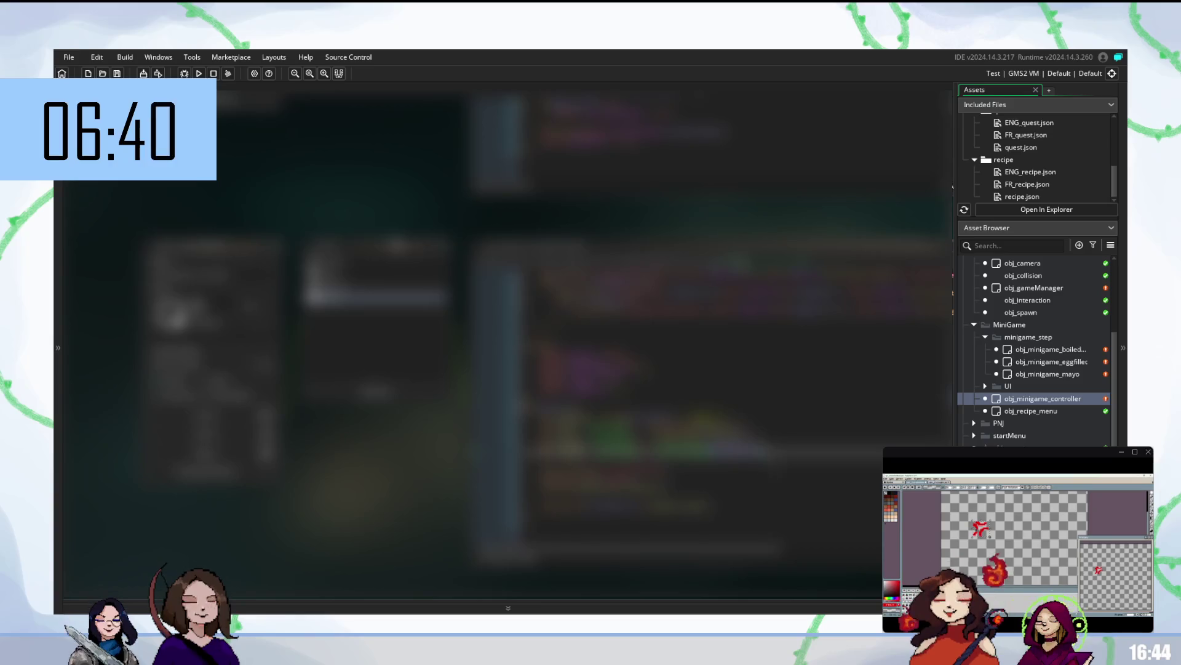
pyautogui.click(714, 246)
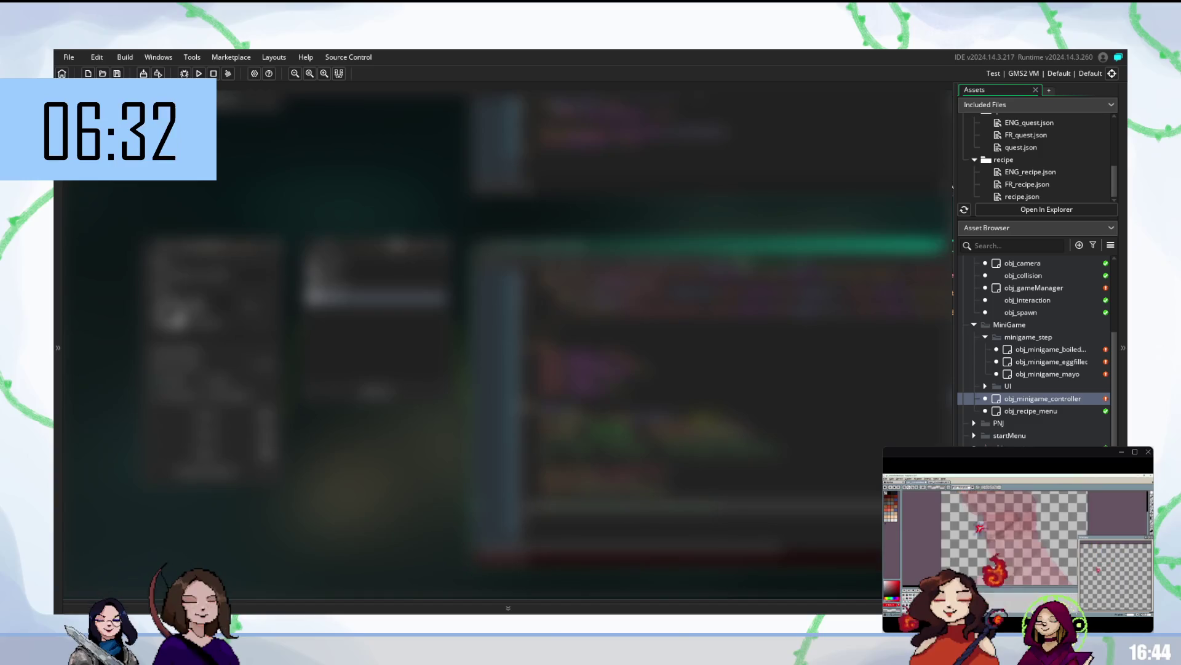
# Step: Insert a new line beginning with 'var' higher up in the obj_minigame_controller code
pyautogui.scroll(3, 726, 406)
pyautogui.scroll(3, 726, 406)
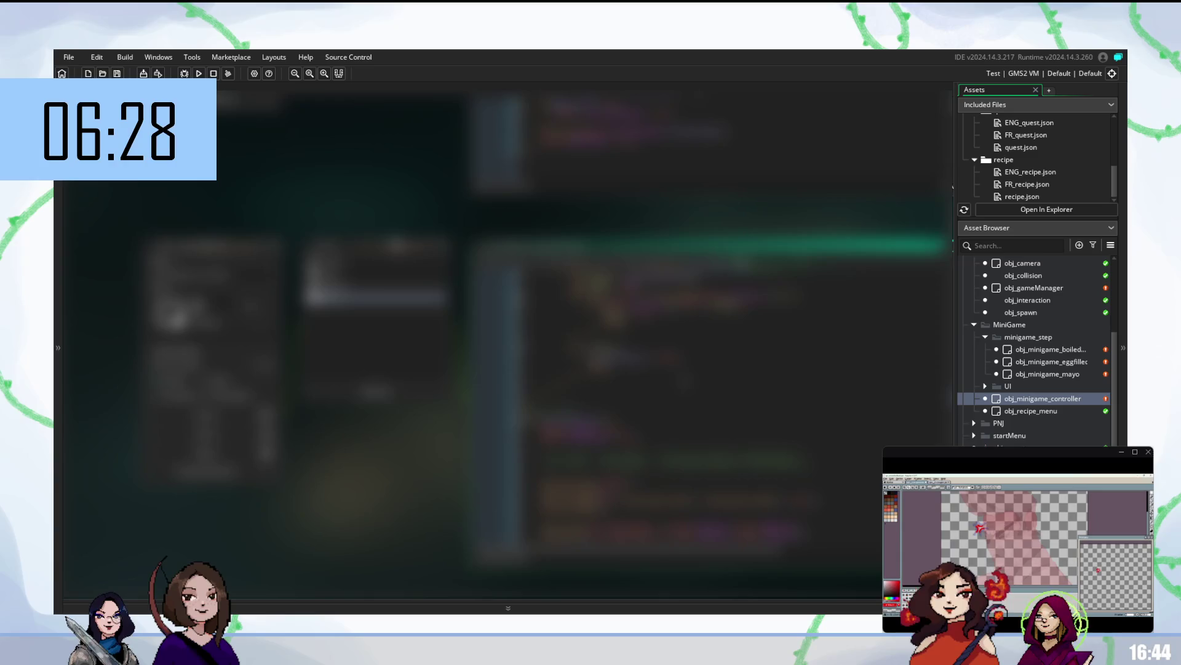
pyautogui.scroll(1, 659, 400)
pyautogui.scroll(1, 677, 369)
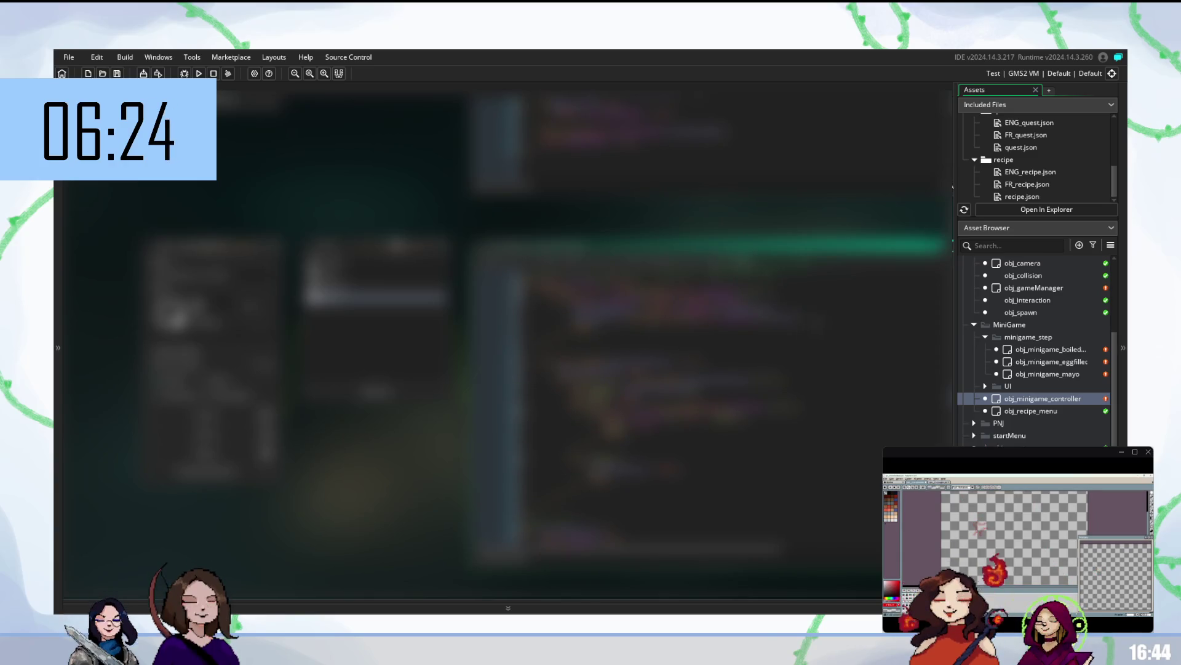
pyautogui.press('Return')
pyautogui.press('Return')
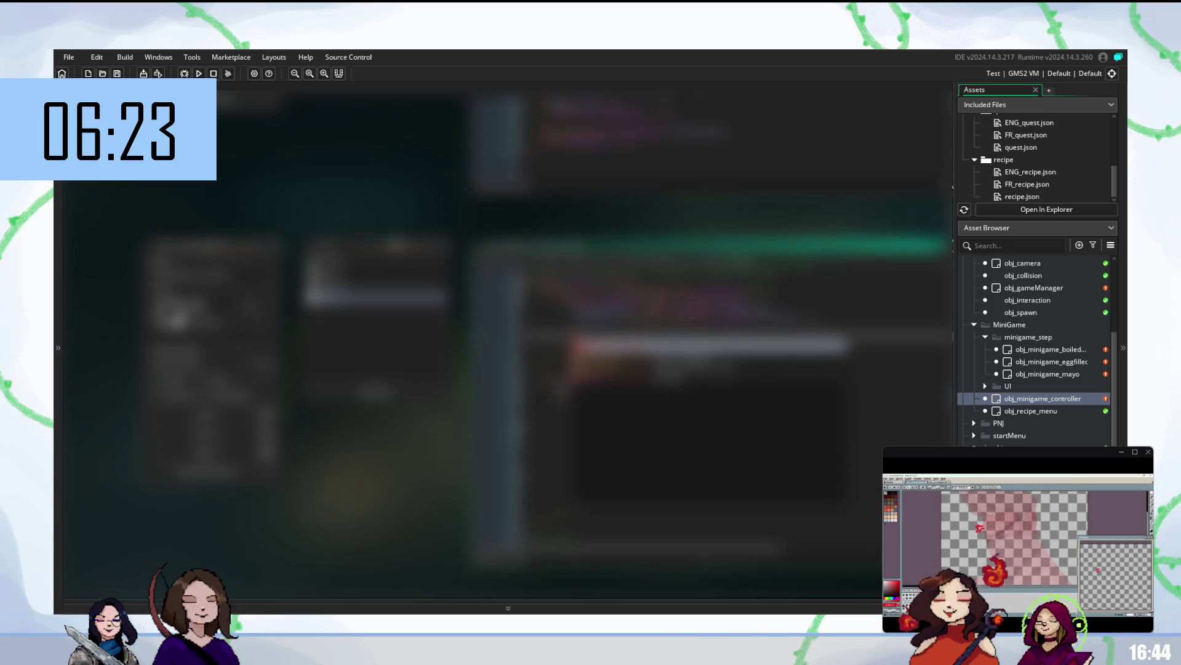
pyautogui.press('BackSpace')
pyautogui.write('var')
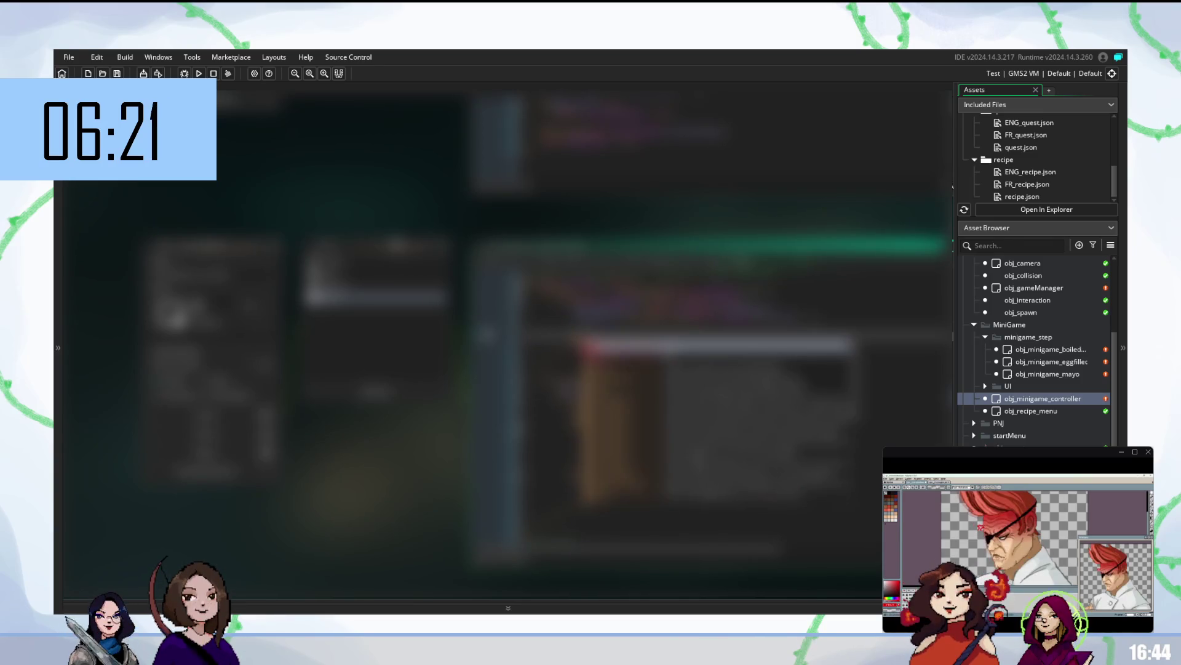
pyautogui.press('Escape')
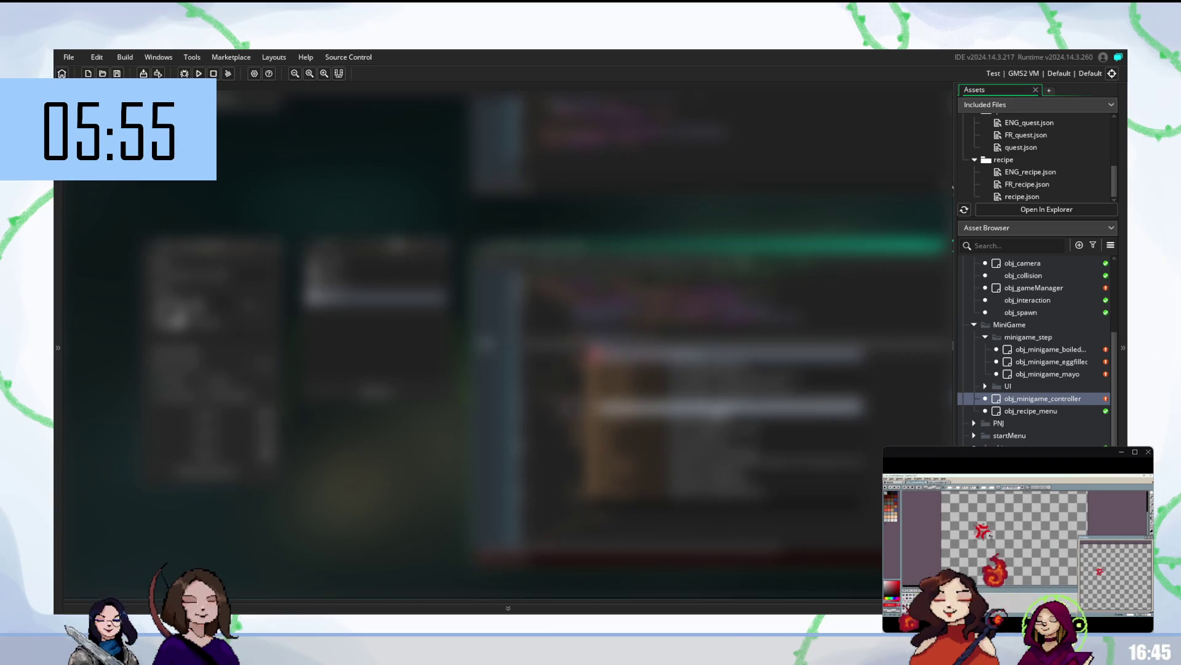
# Step: Complete the var line from the autocomplete list and run the game with F5
pyautogui.press('Down')
pyautogui.press('Return')
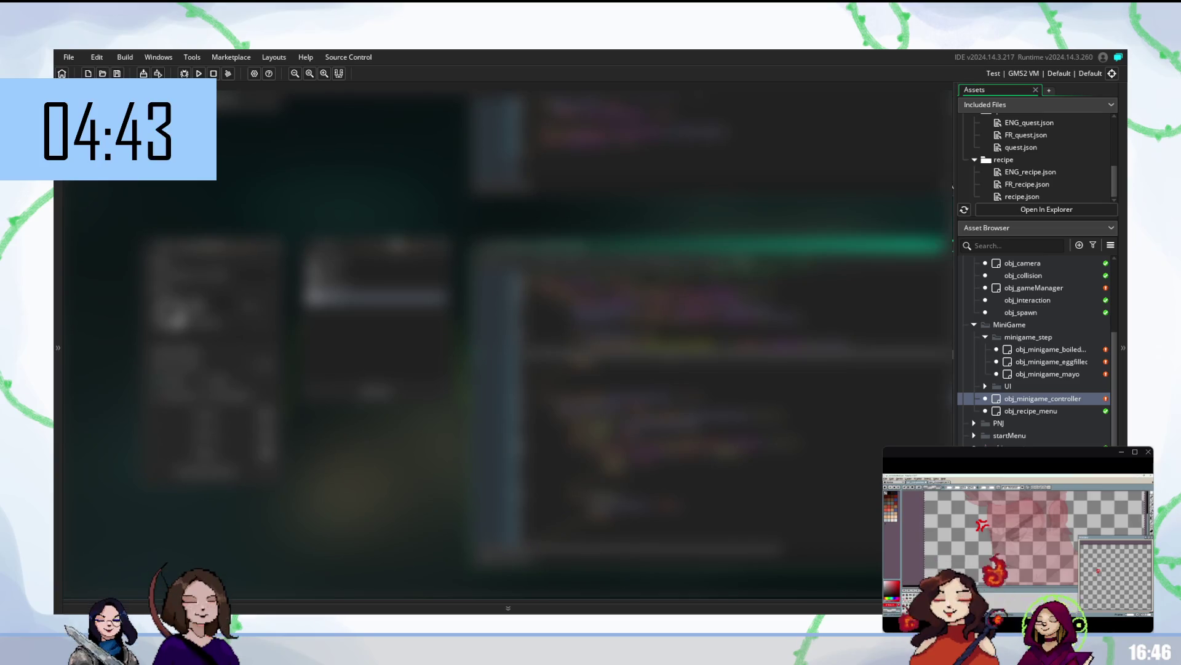
pyautogui.press('F5')
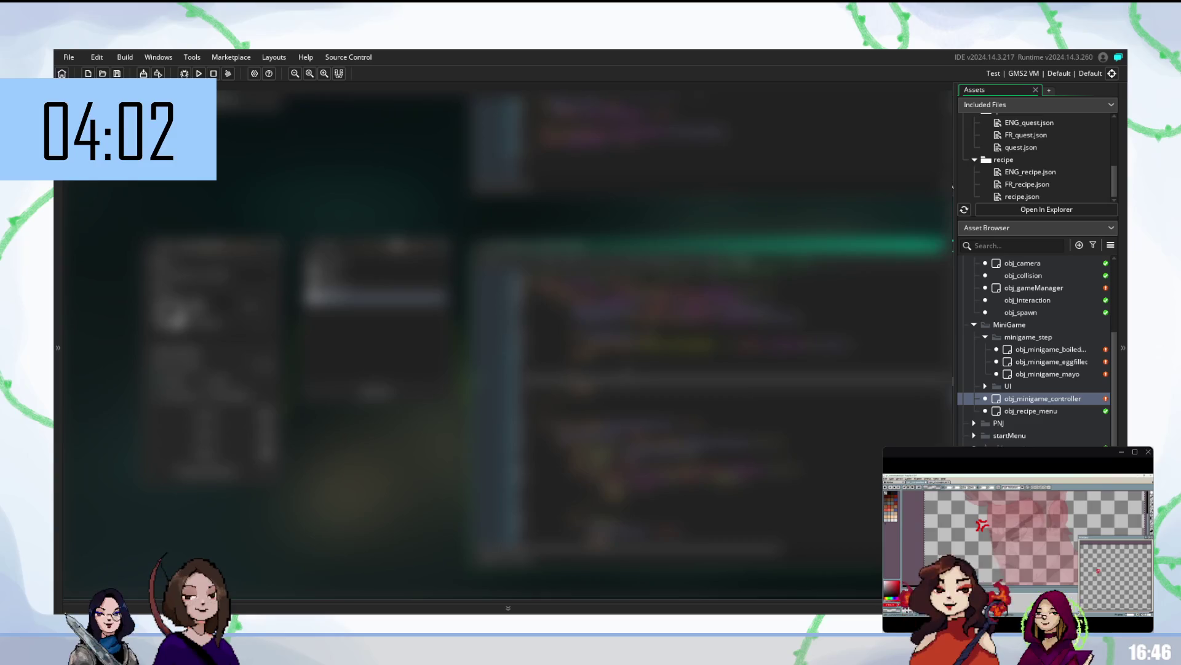
pyautogui.click(714, 344)
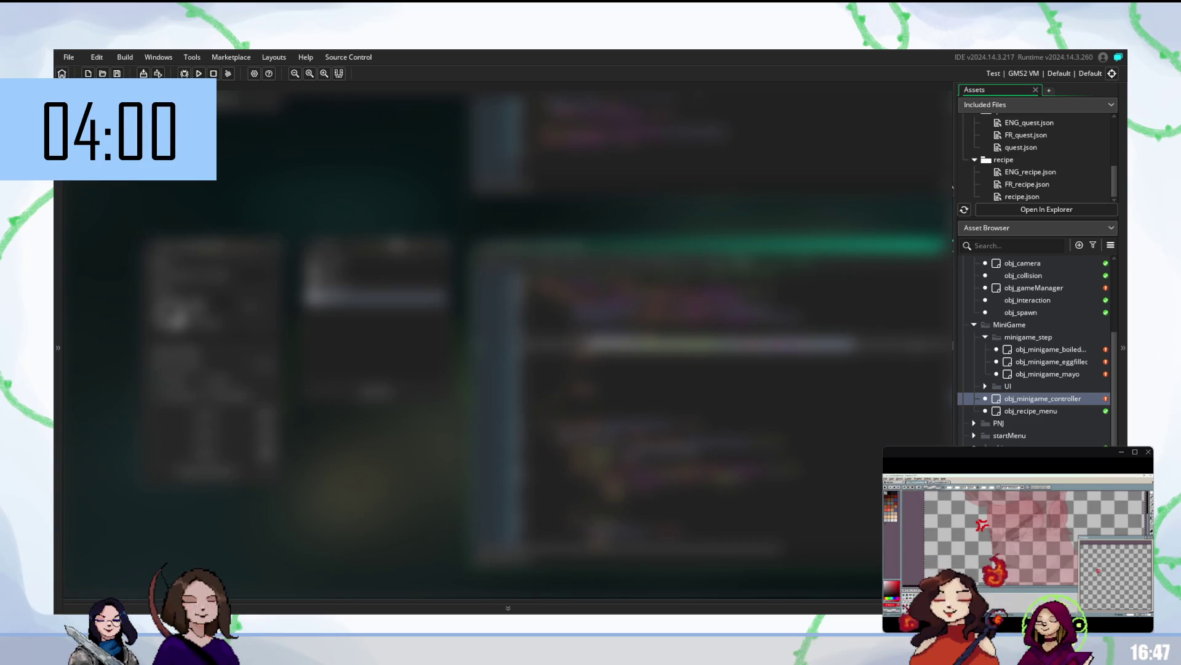
# Step: Recheck a word in the edited controller lines and start another F5 test build
pyautogui.click(713, 364)
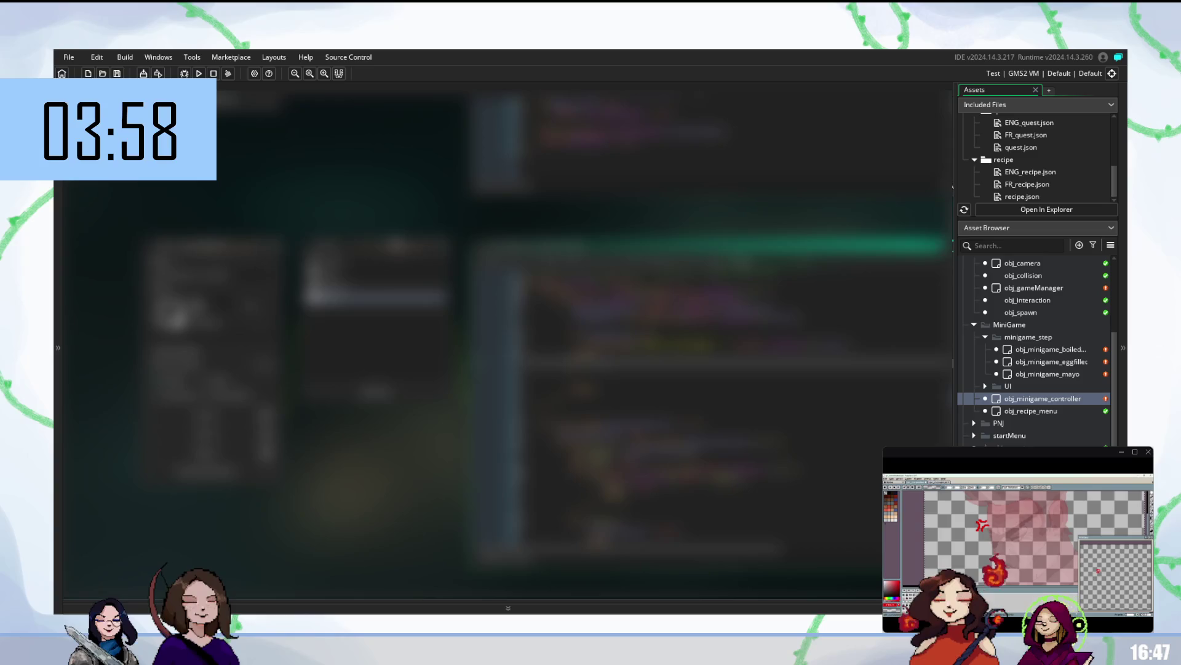
pyautogui.doubleClick(689, 363)
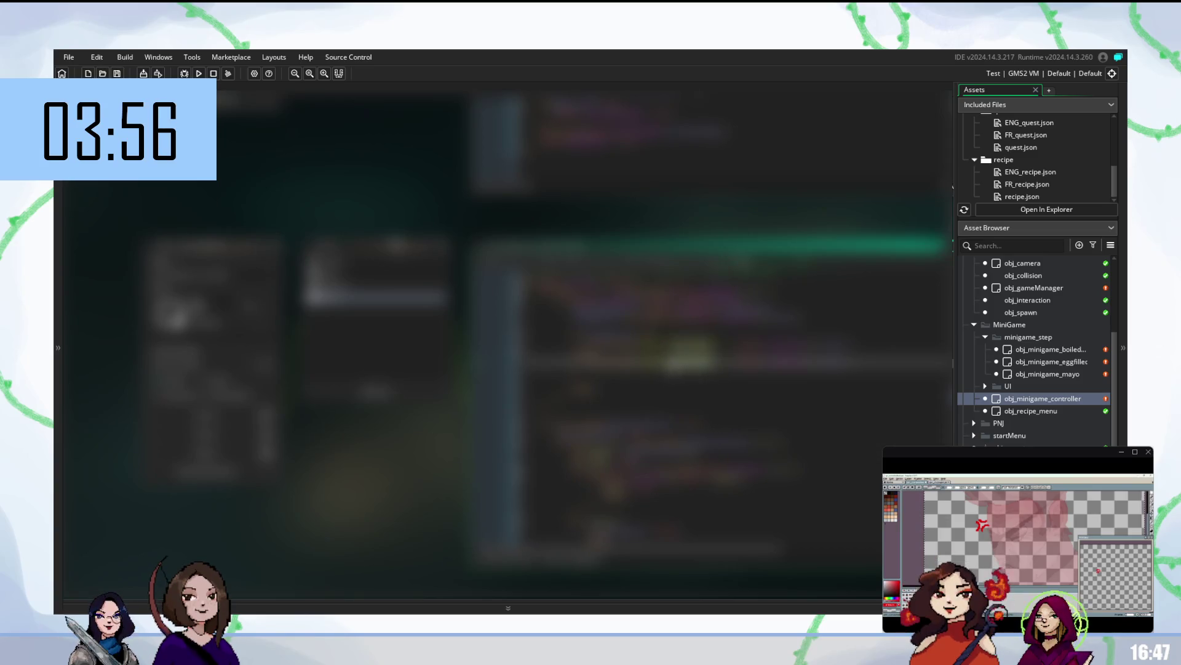
pyautogui.click(673, 363)
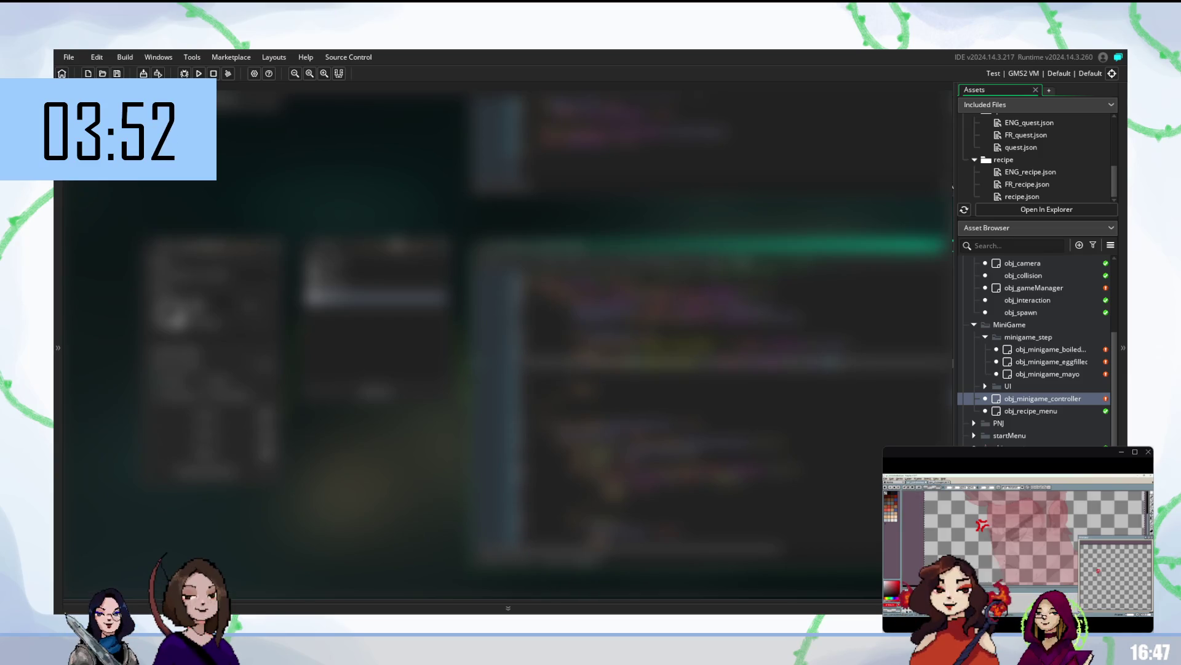
pyautogui.press('F5')
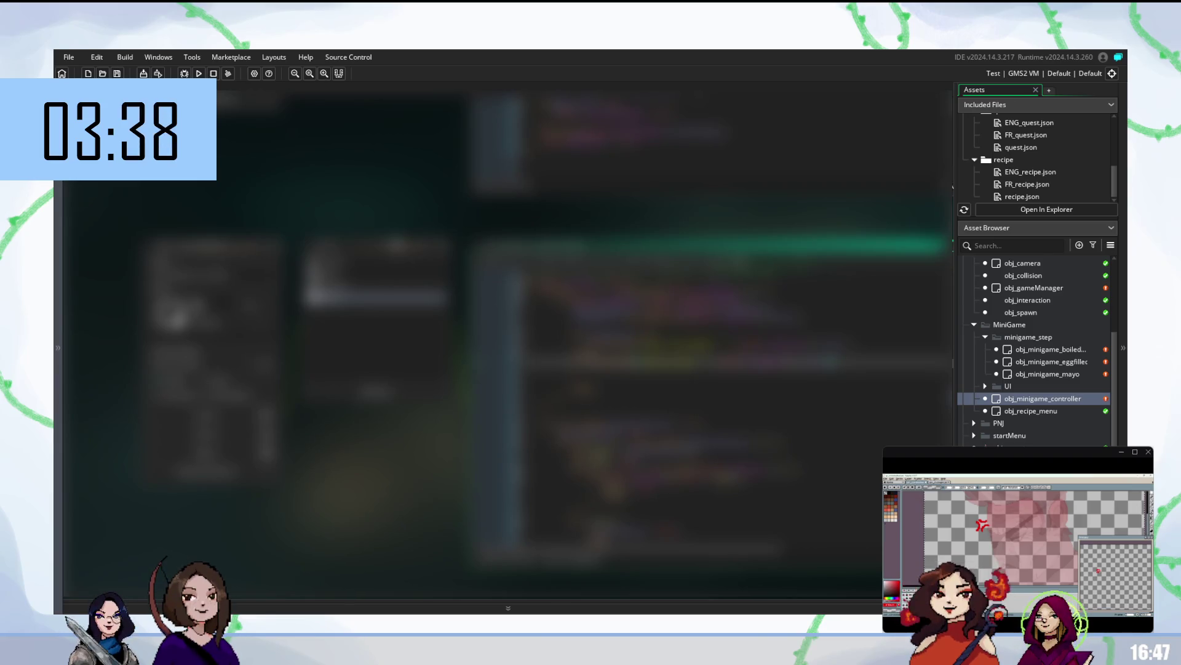
# Step: Find obj_minigame_controller under Objets > MiniGame in the Asset Browser and open it
pyautogui.scroll(-3, 1034, 350)
pyautogui.scroll(-5, 1034, 351)
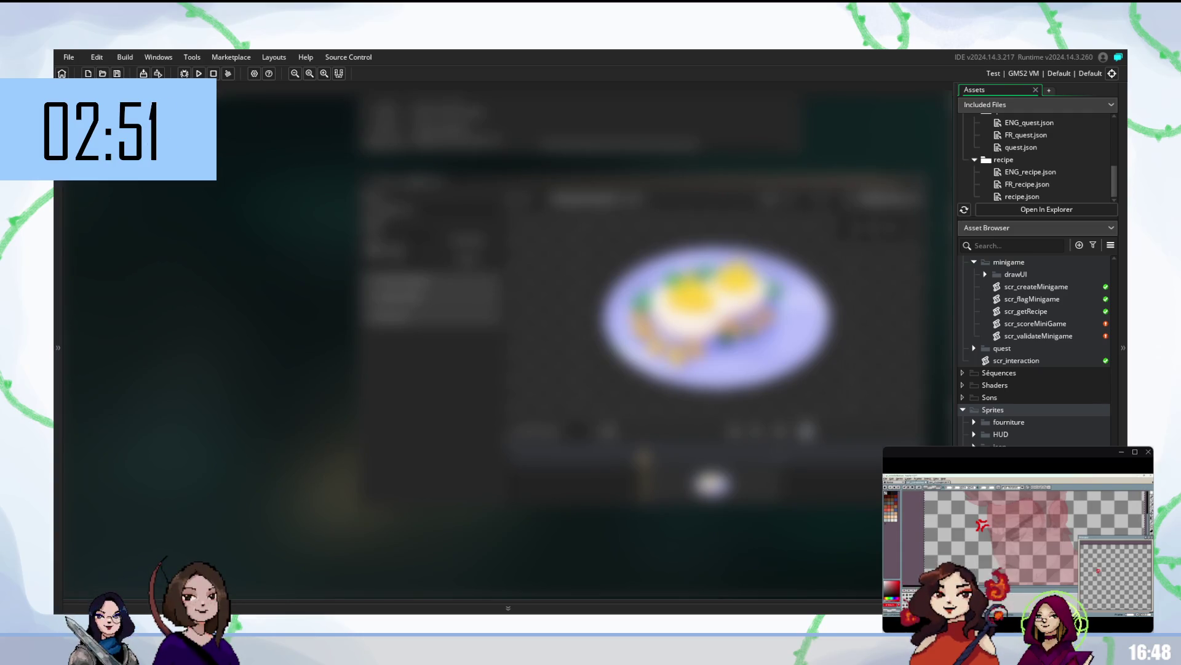
pyautogui.scroll(9, 1037, 351)
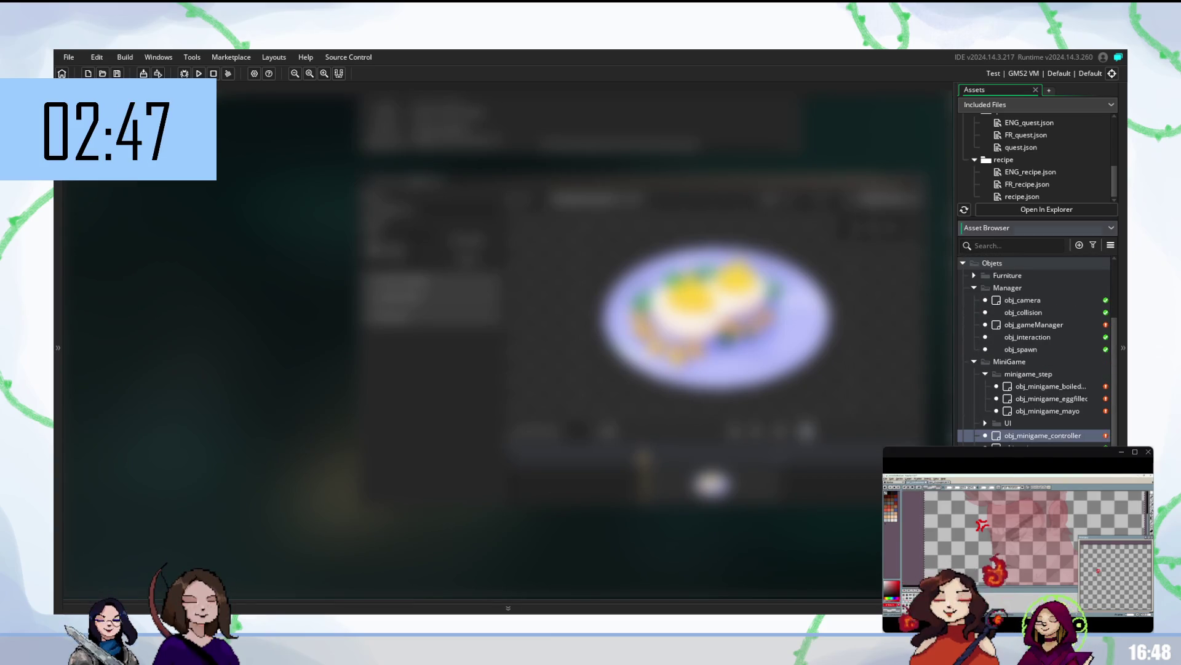
pyautogui.doubleClick(1046, 435)
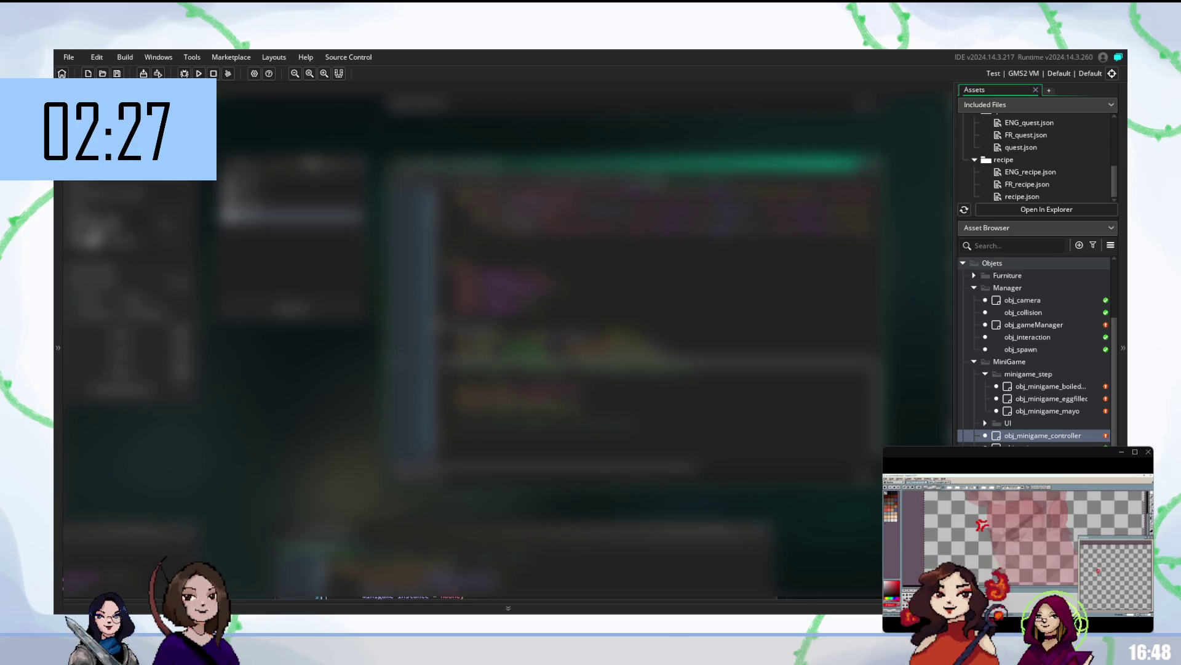
# Step: View a different event's code in obj_minigame_controller, then rebuild and run the game with F5
pyautogui.click(292, 177)
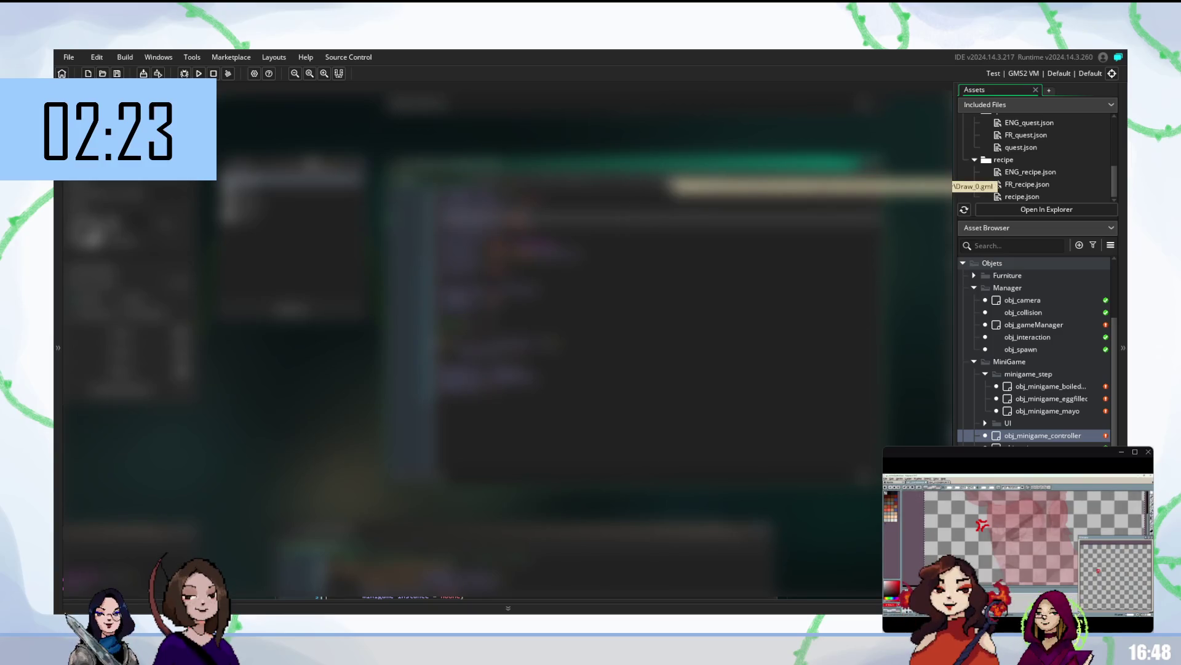
pyautogui.click(293, 213)
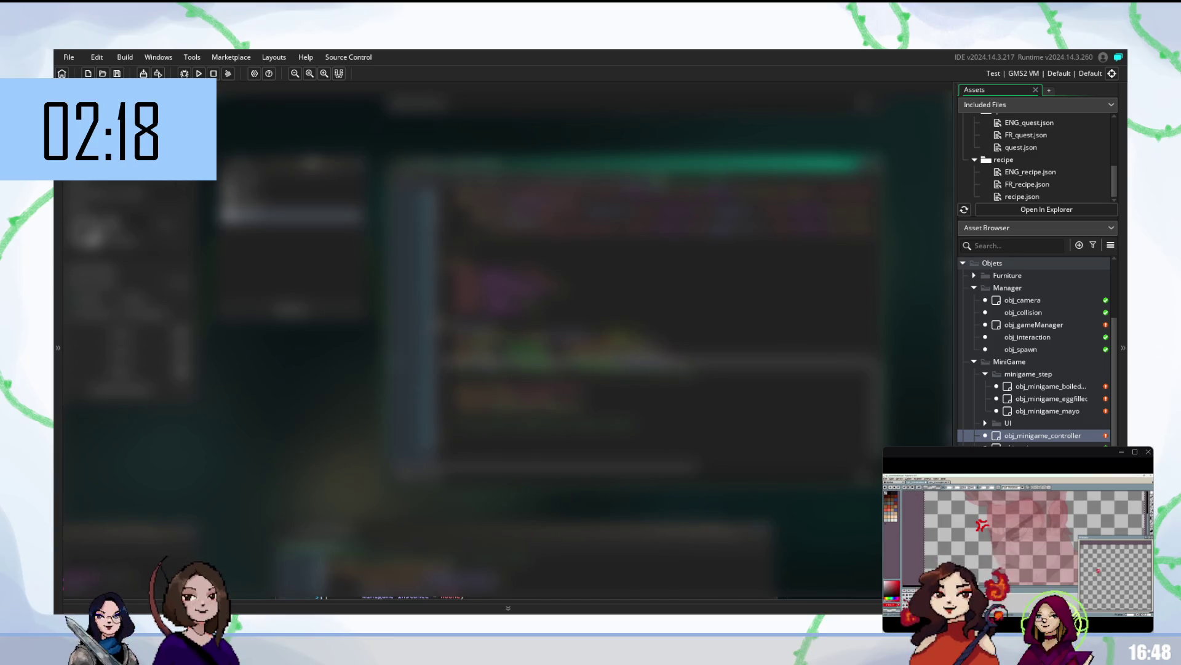
pyautogui.press('F5')
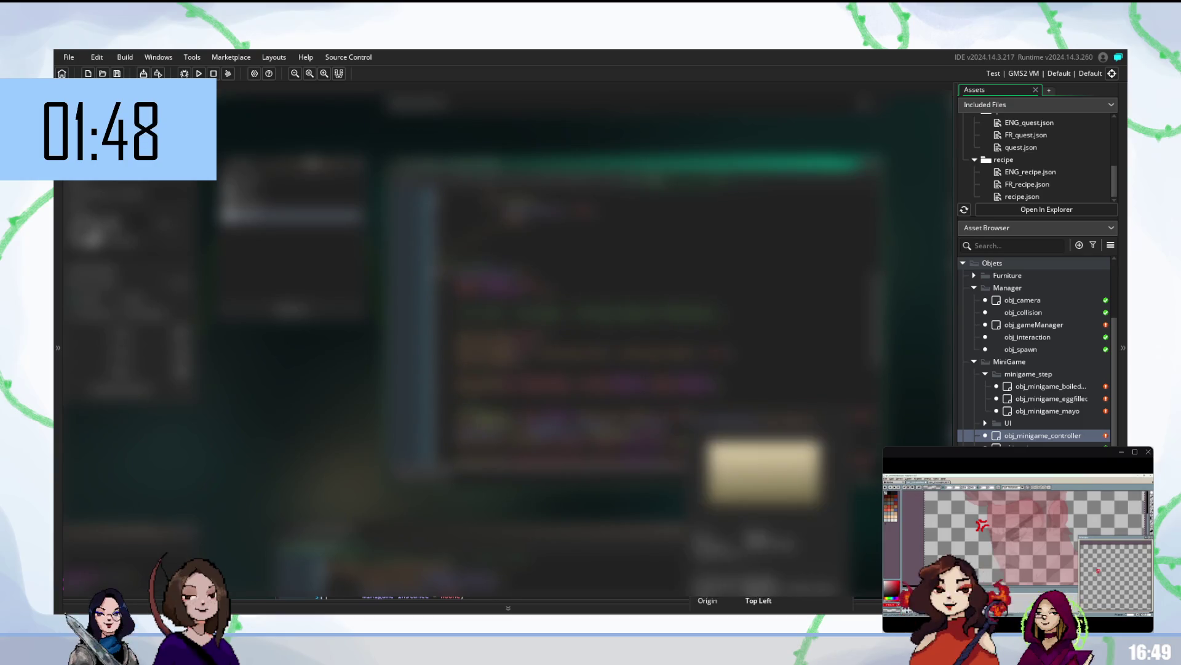
pyautogui.scroll(-3, 615, 339)
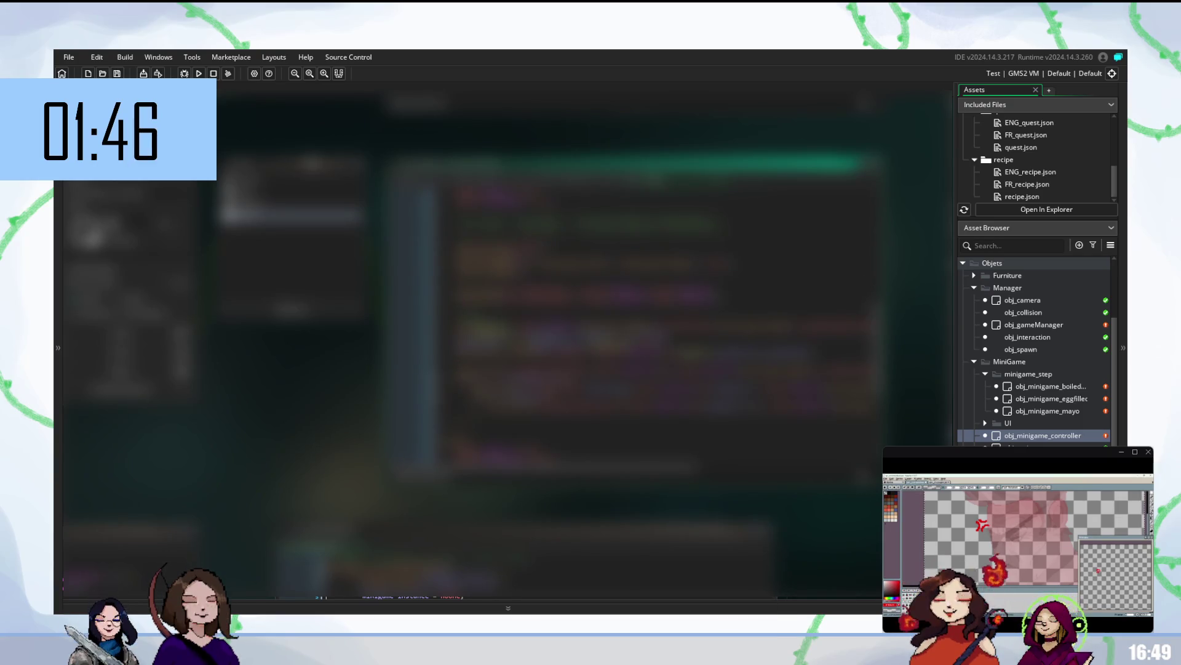
pyautogui.scroll(-3, 649, 320)
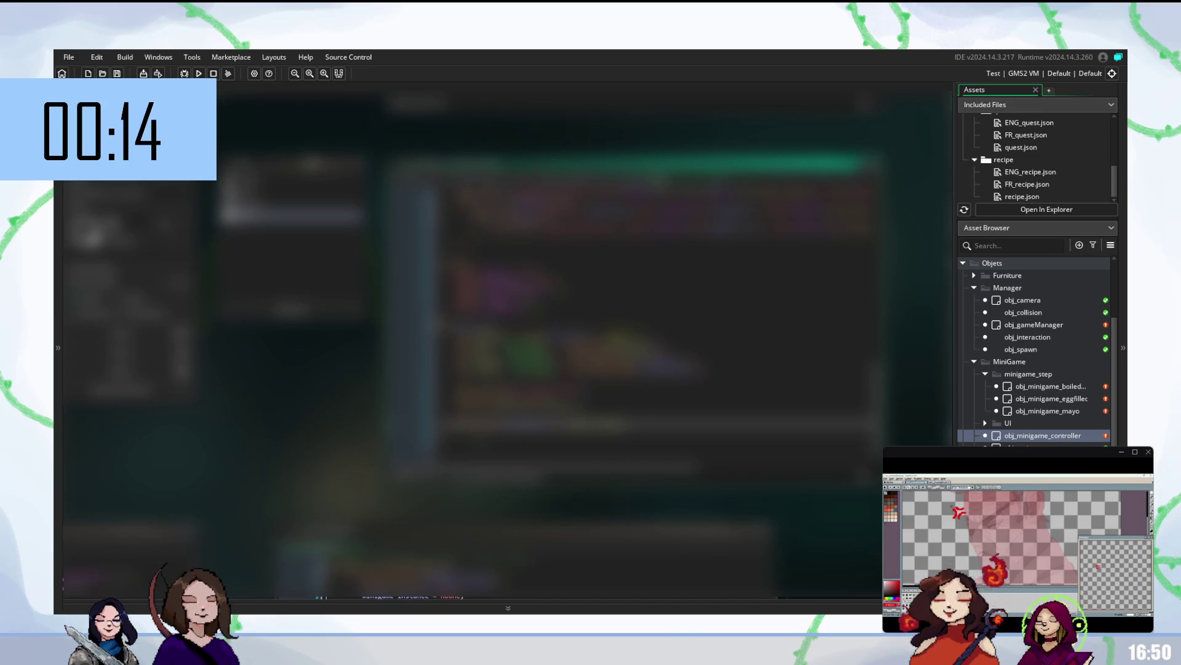
pyautogui.click(615, 397)
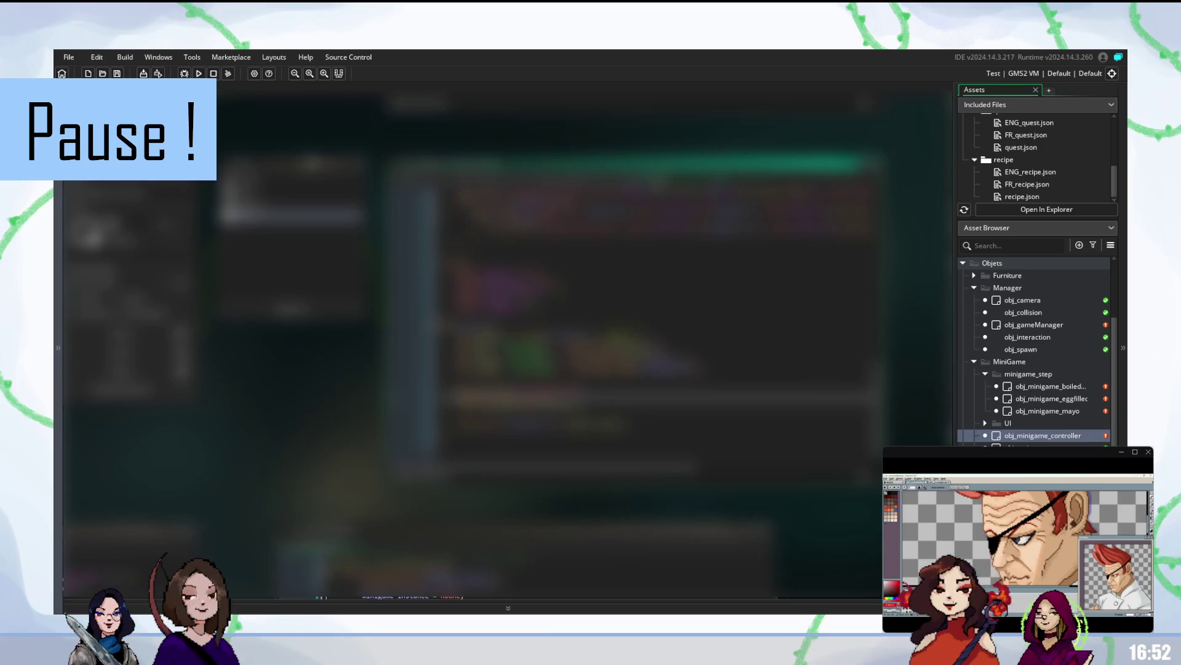
# Step: Launch a test build of the cooking minigame and scroll up through the controller code
pyautogui.press('F5')
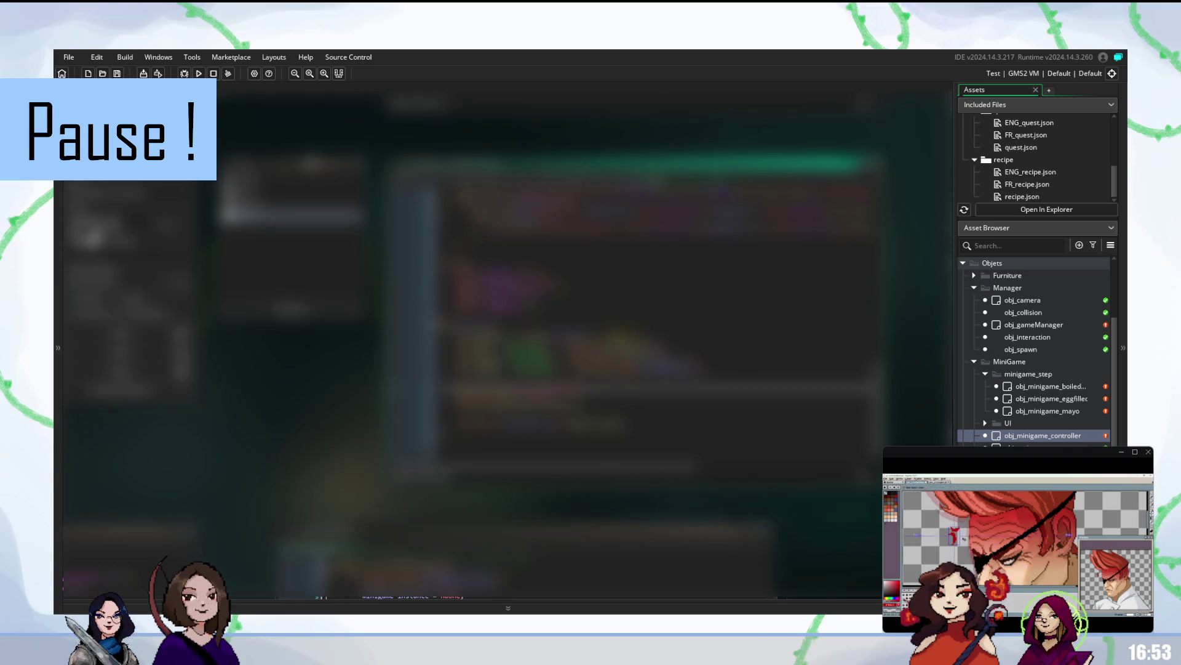
pyautogui.scroll(2, 652, 320)
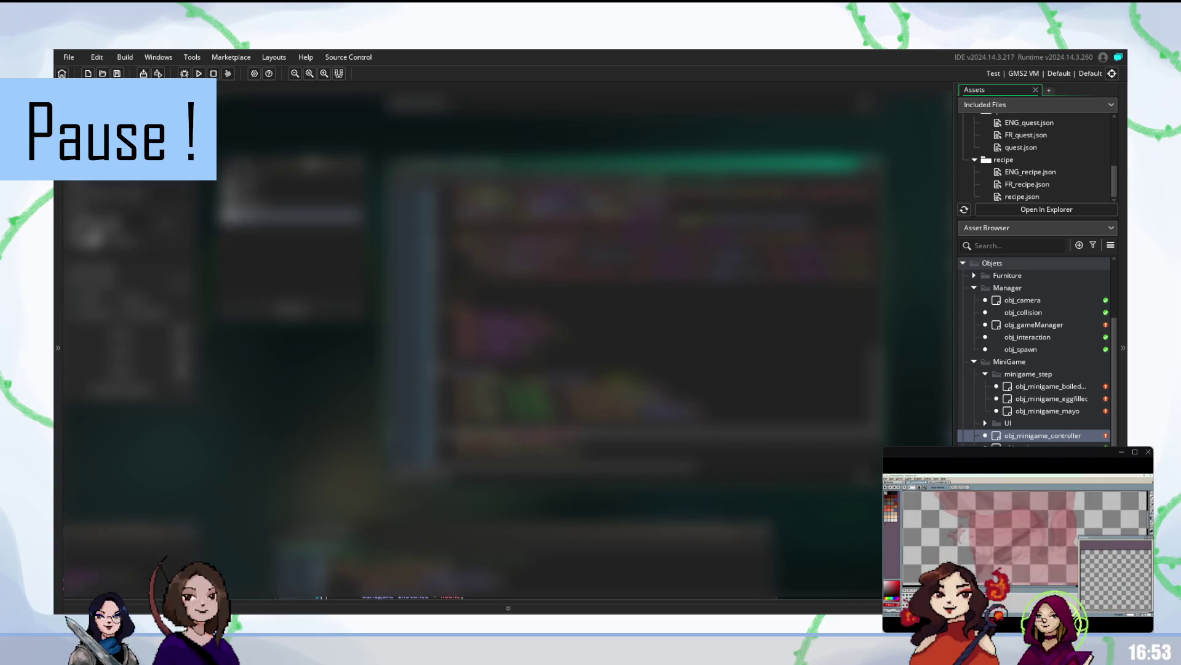
pyautogui.scroll(5, 661, 326)
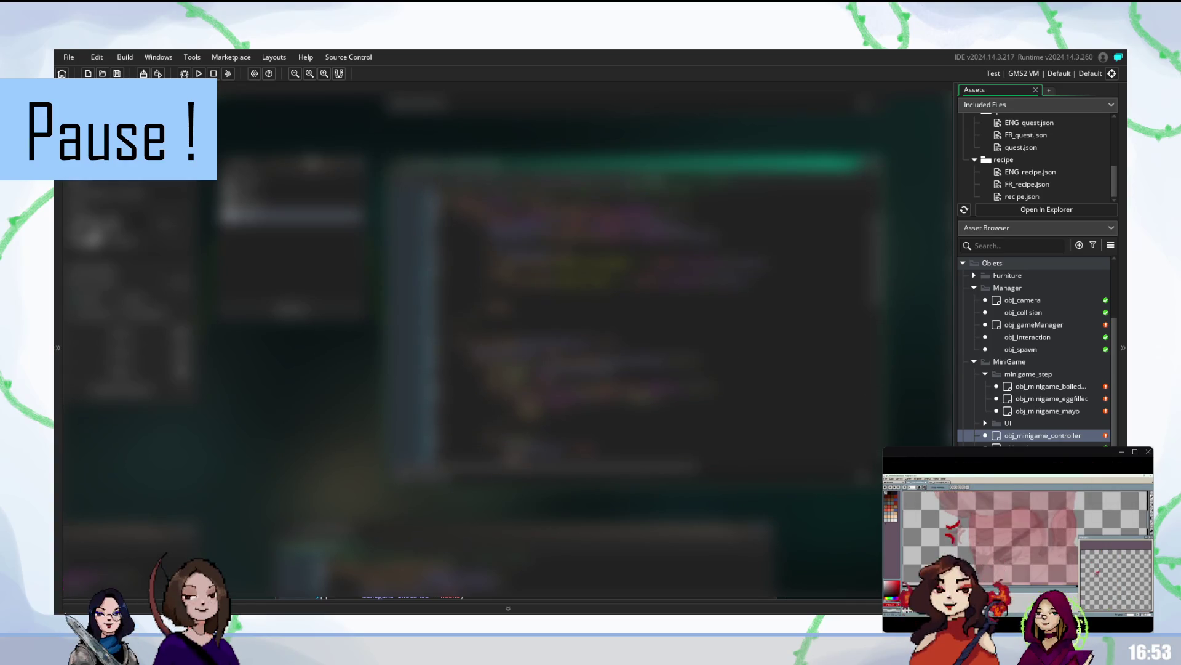
# Step: Replace the selected block of controller code with pasted new lines
pyautogui.click(615, 263)
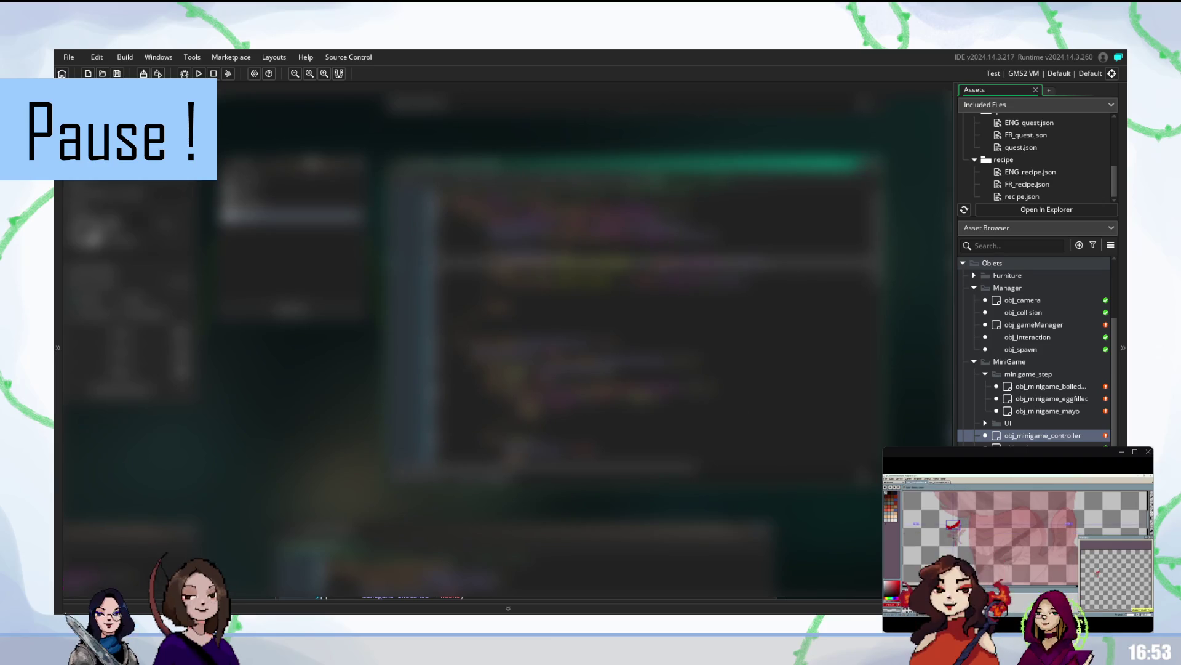
pyautogui.hotkey('shift', 'Up')
pyautogui.hotkey('shift', 'Up')
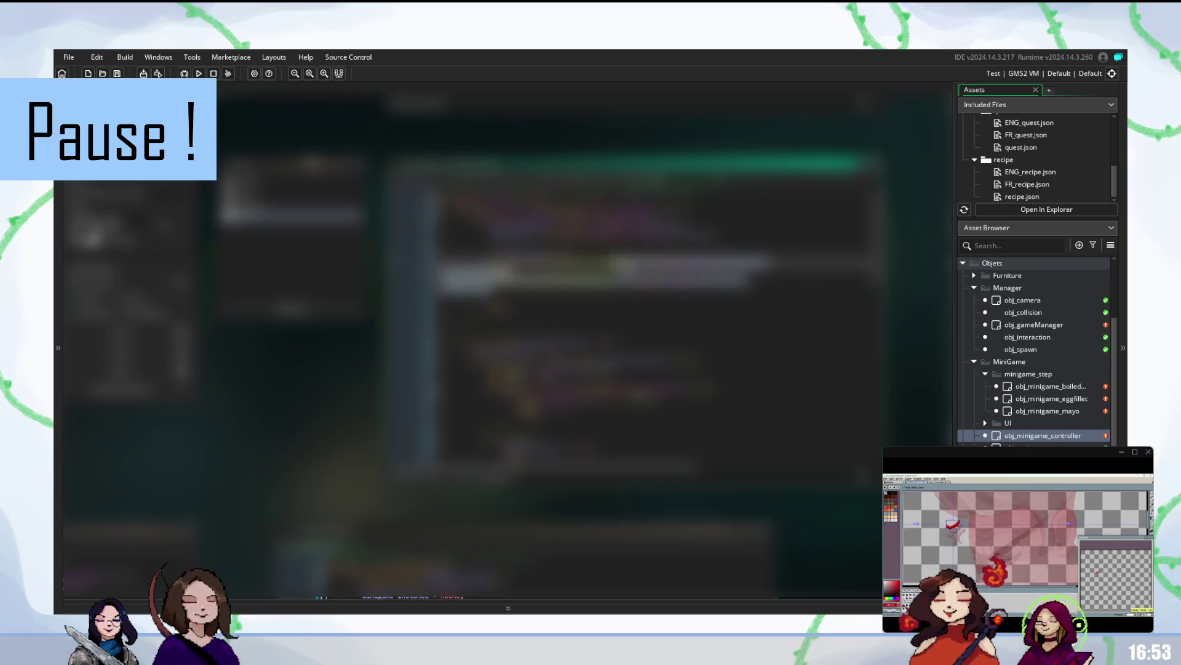
pyautogui.press('Delete')
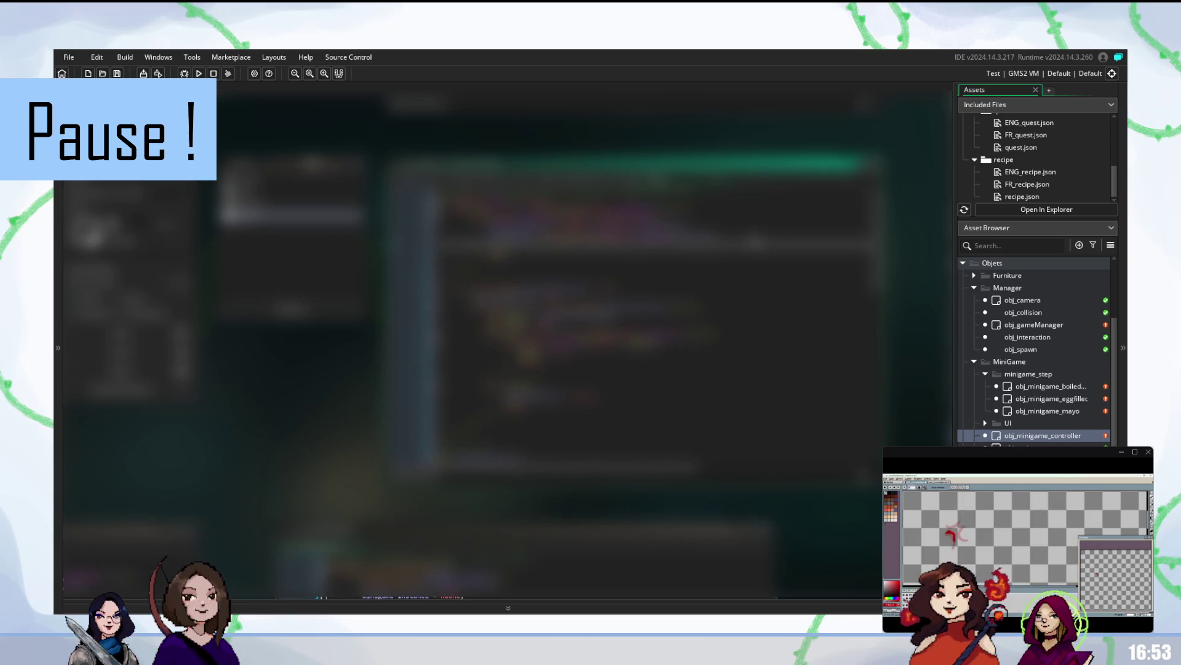
pyautogui.press('BackSpace')
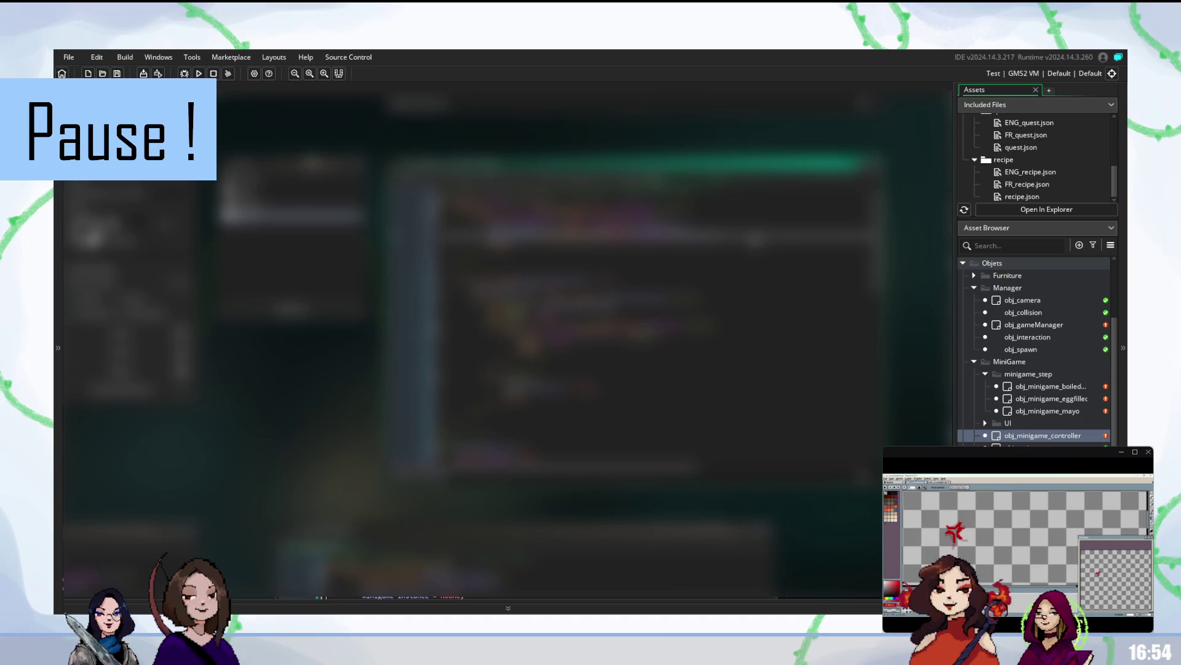
pyautogui.hotkey('ctrl', 'v')
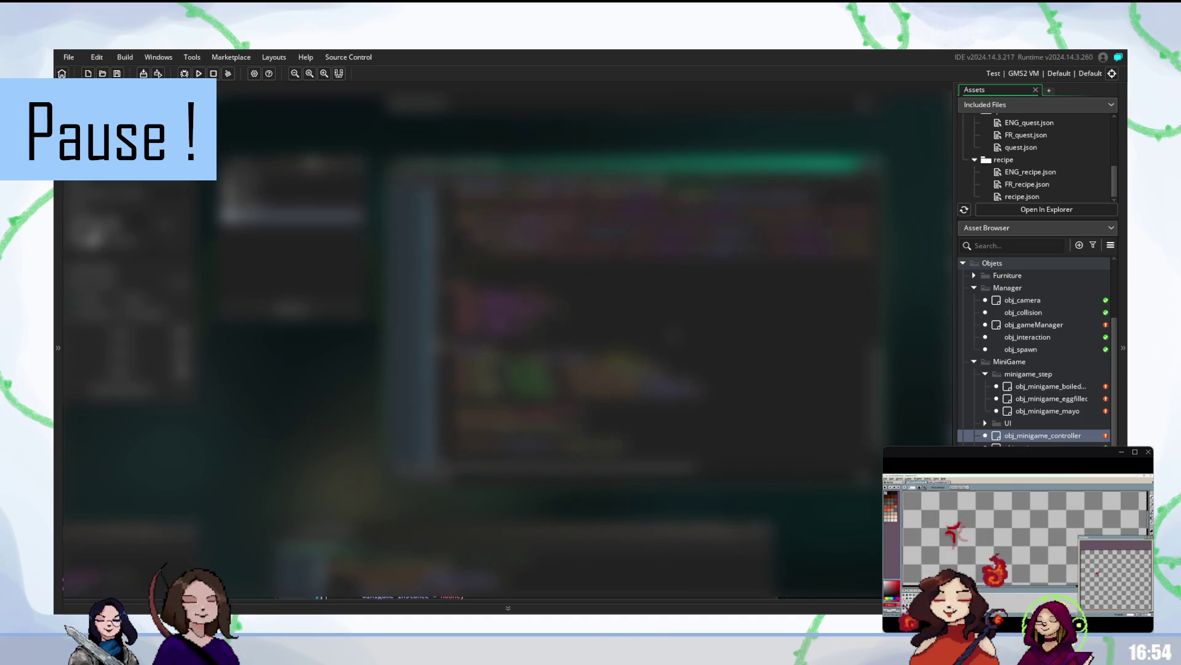
pyautogui.scroll(-1, 657, 321)
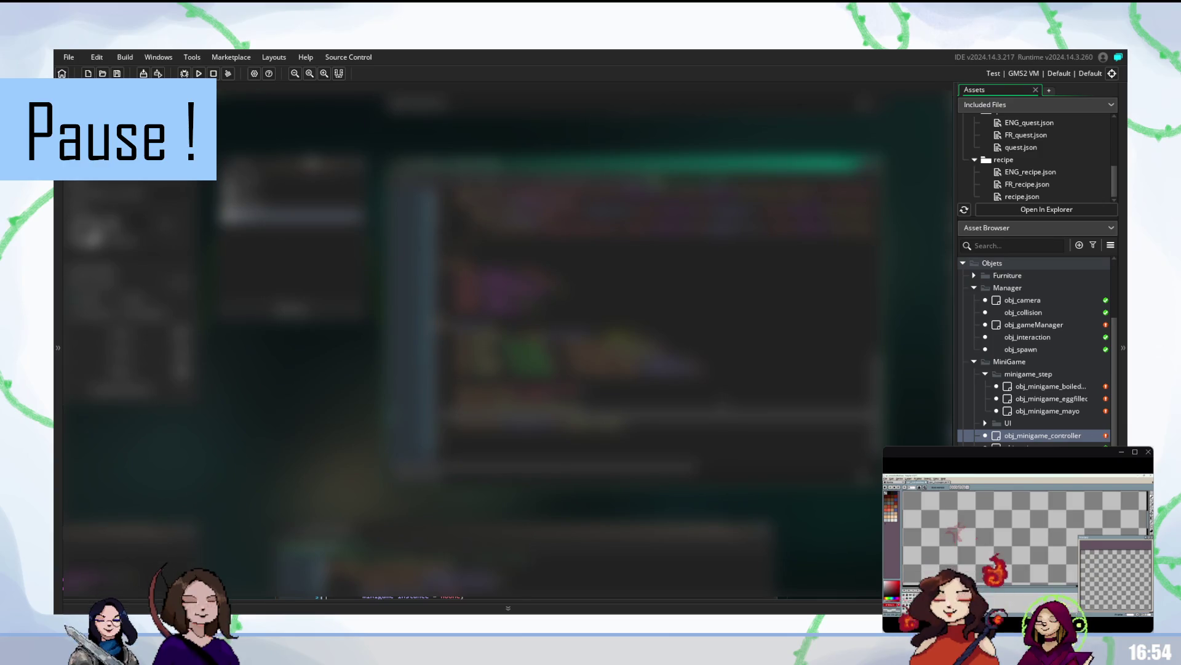
# Step: Run another test build with F5 to try the changed code
pyautogui.press('F5')
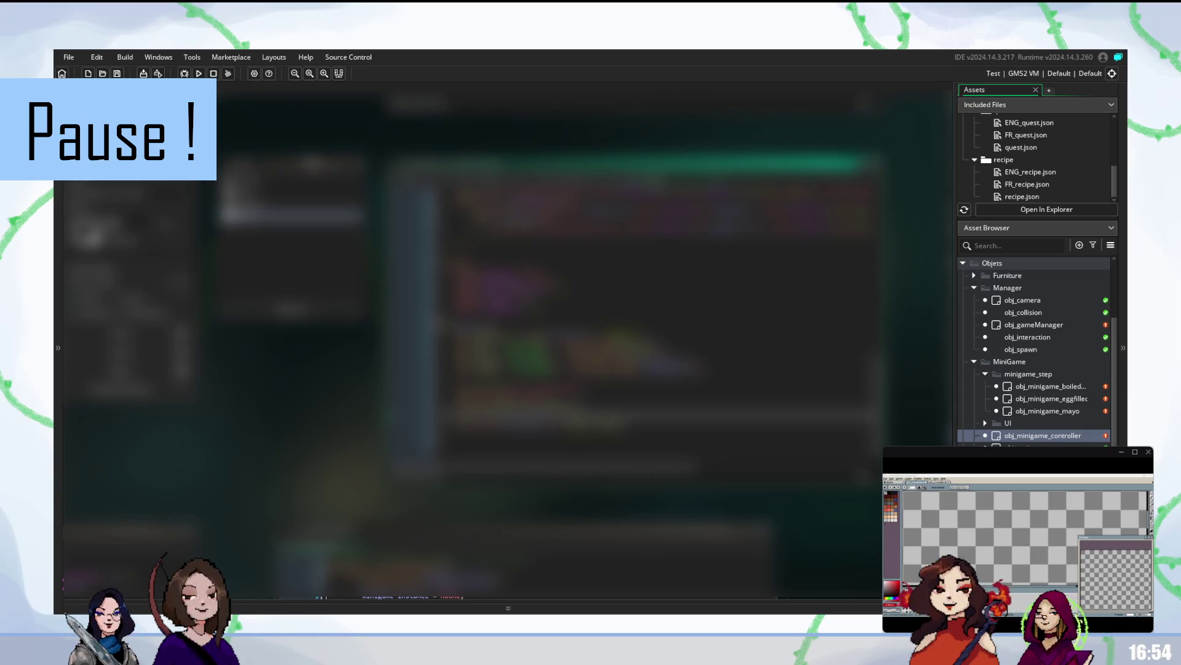
pyautogui.scroll(-10, 1034, 351)
pyautogui.scroll(-3, 1038, 350)
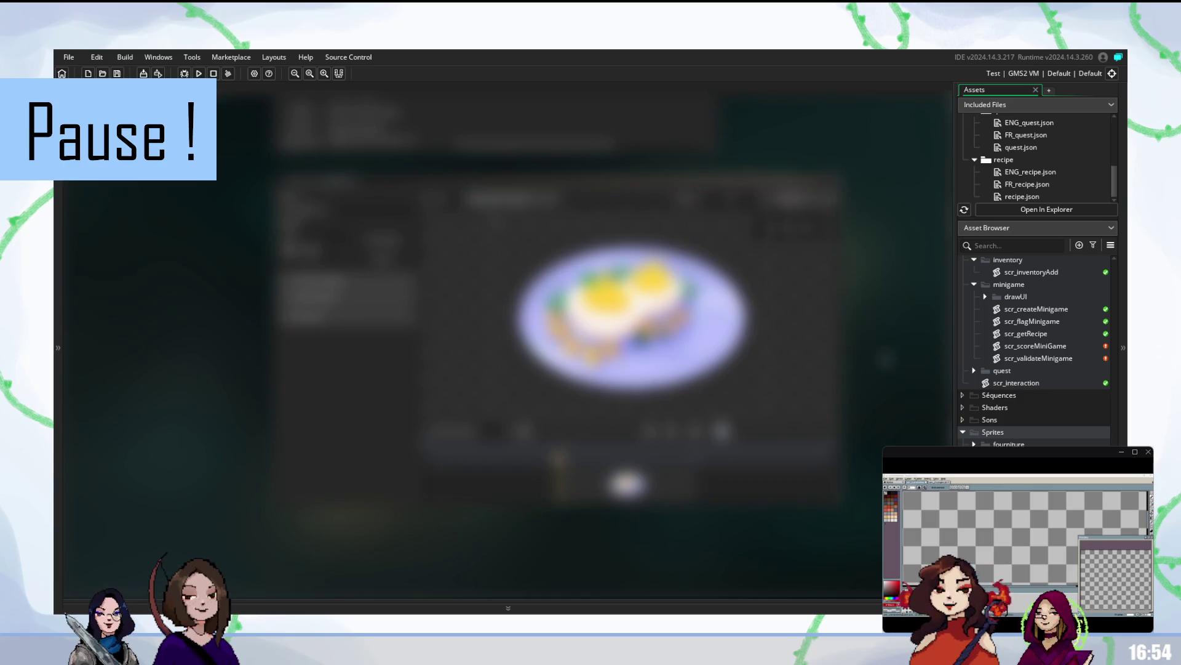
# Step: Scroll through the controller code, then relaunch the game as a new test build
pyautogui.scroll(10, 1038, 351)
pyautogui.scroll(3, 1038, 351)
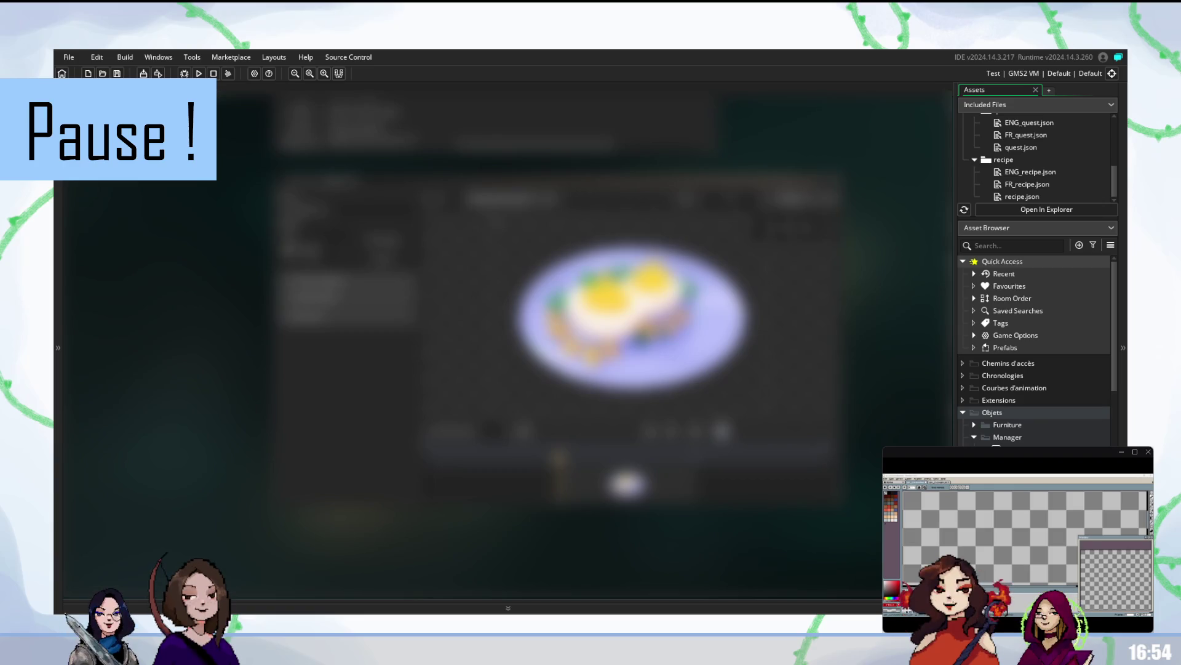
pyautogui.scroll(-3, 1038, 351)
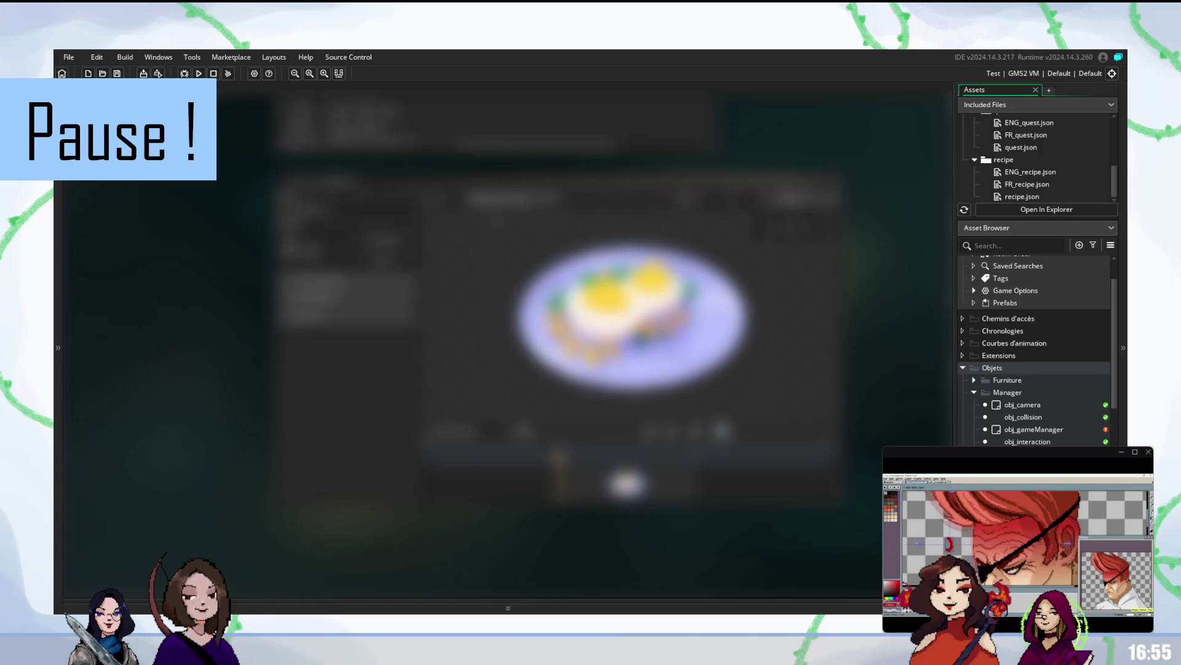
pyautogui.scroll(2, 1038, 349)
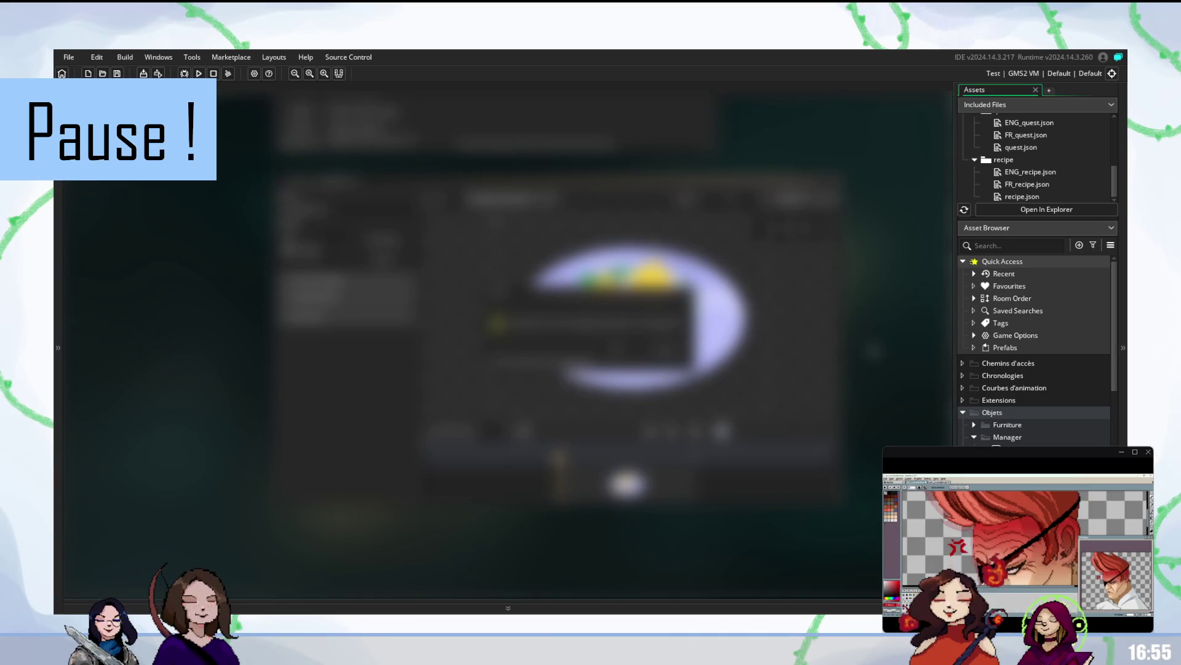
pyautogui.press('F5')
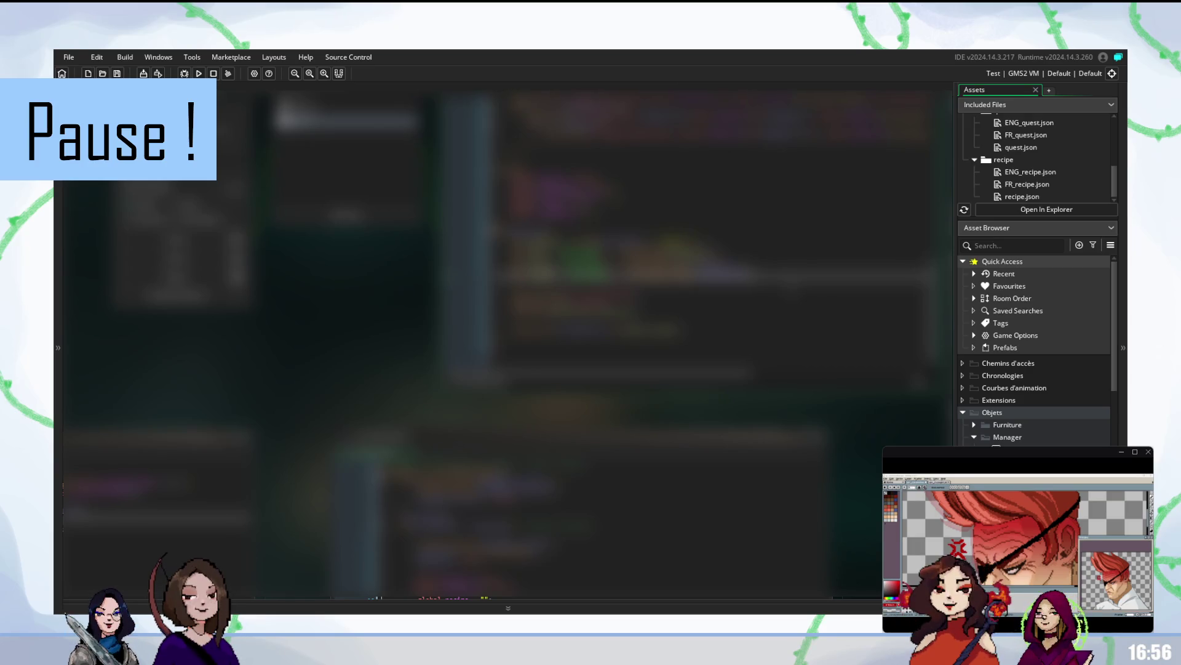
# Step: Start a fresh test build of the cooking minigame with F5
pyautogui.press('F5')
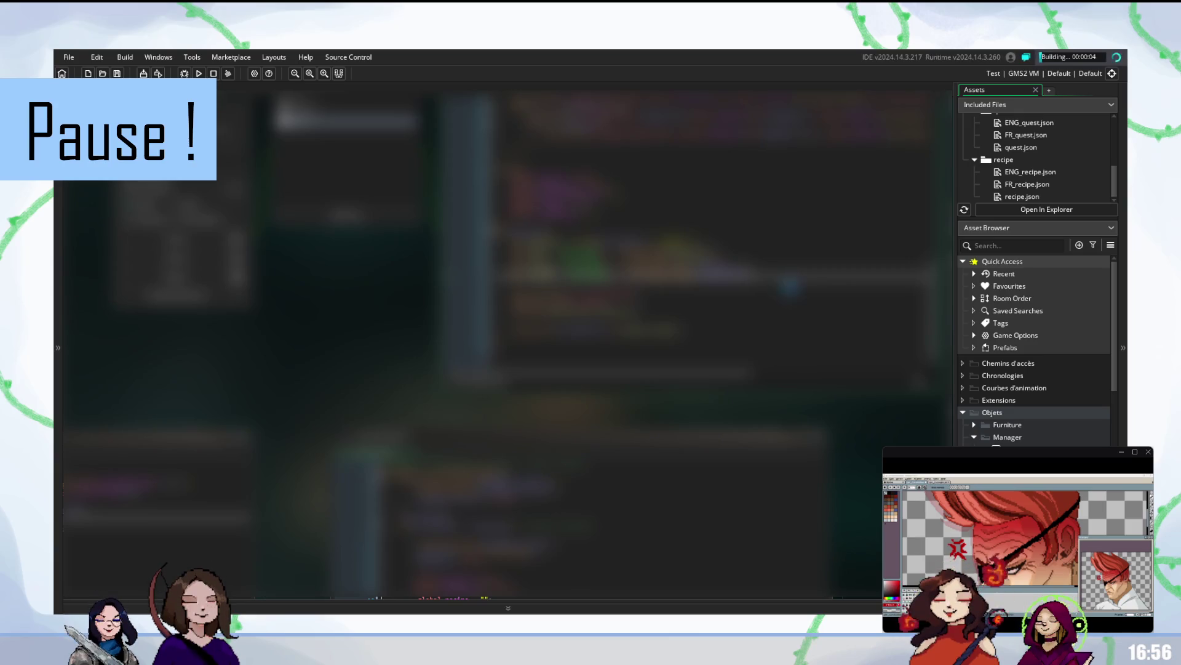
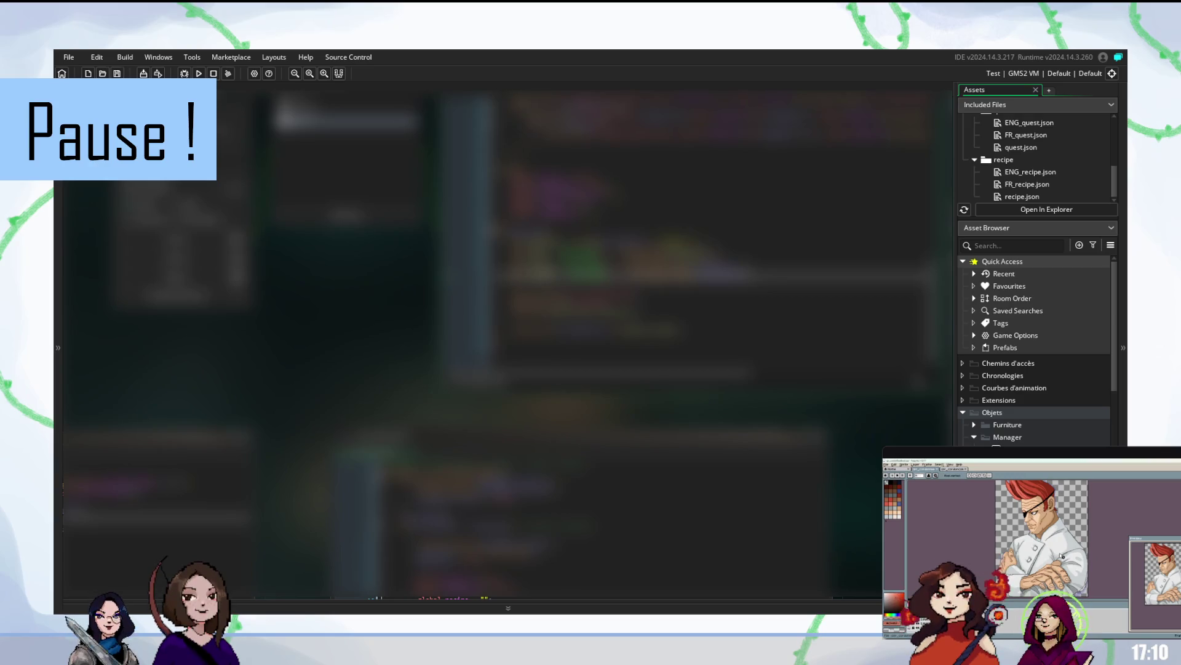
# Step: Place the insertion point on code lines to bring another script window forward
pyautogui.click(713, 320)
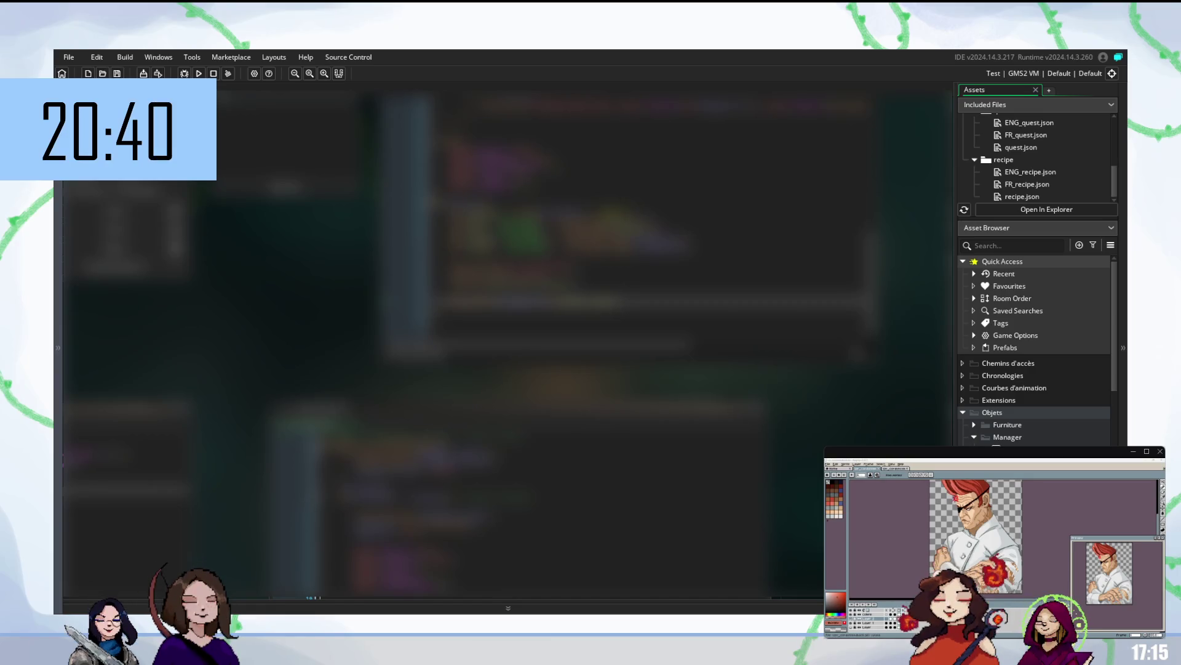
pyautogui.moveTo(998, 531)
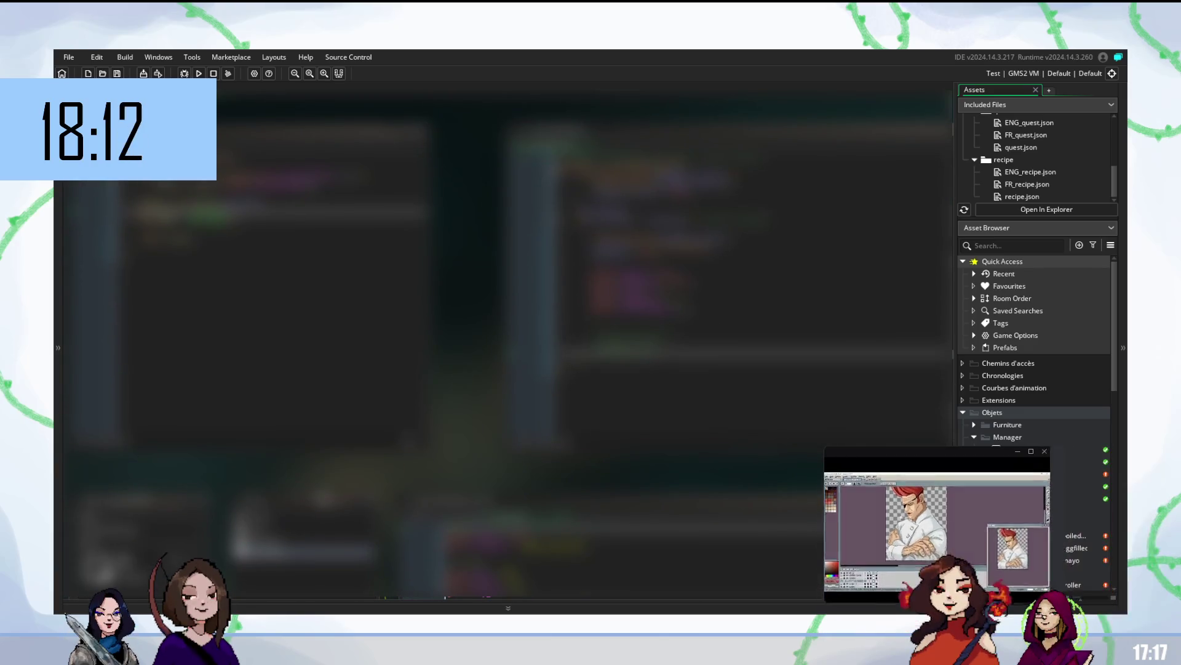
pyautogui.click(738, 141)
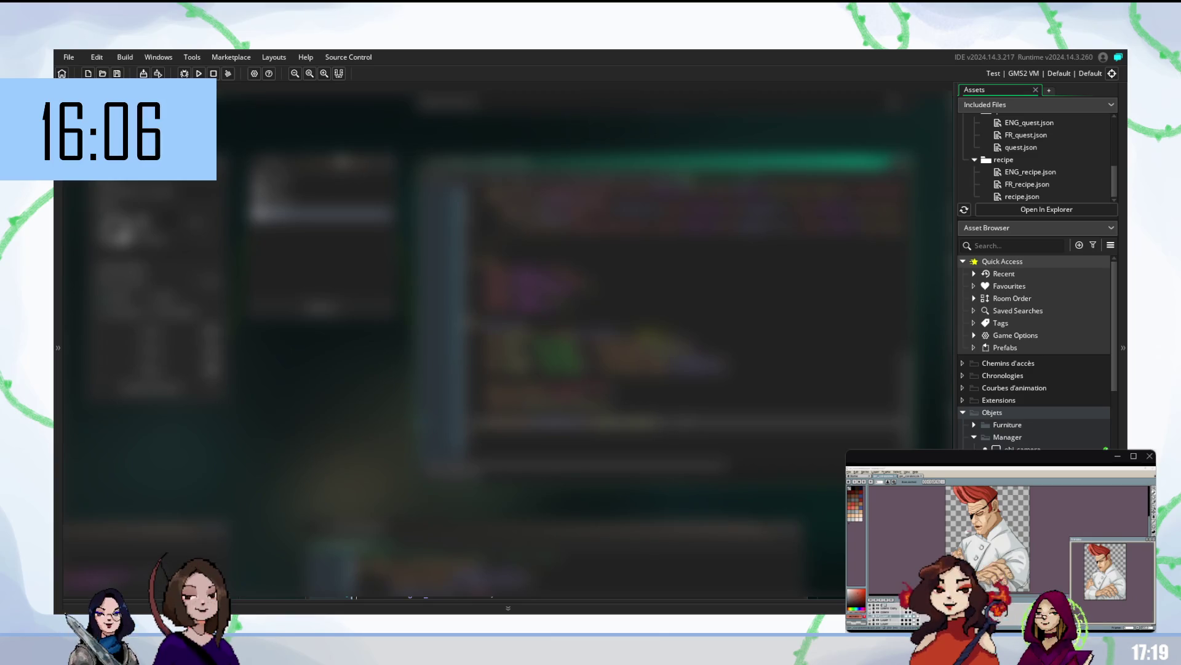
pyautogui.scroll(-5, 493, 339)
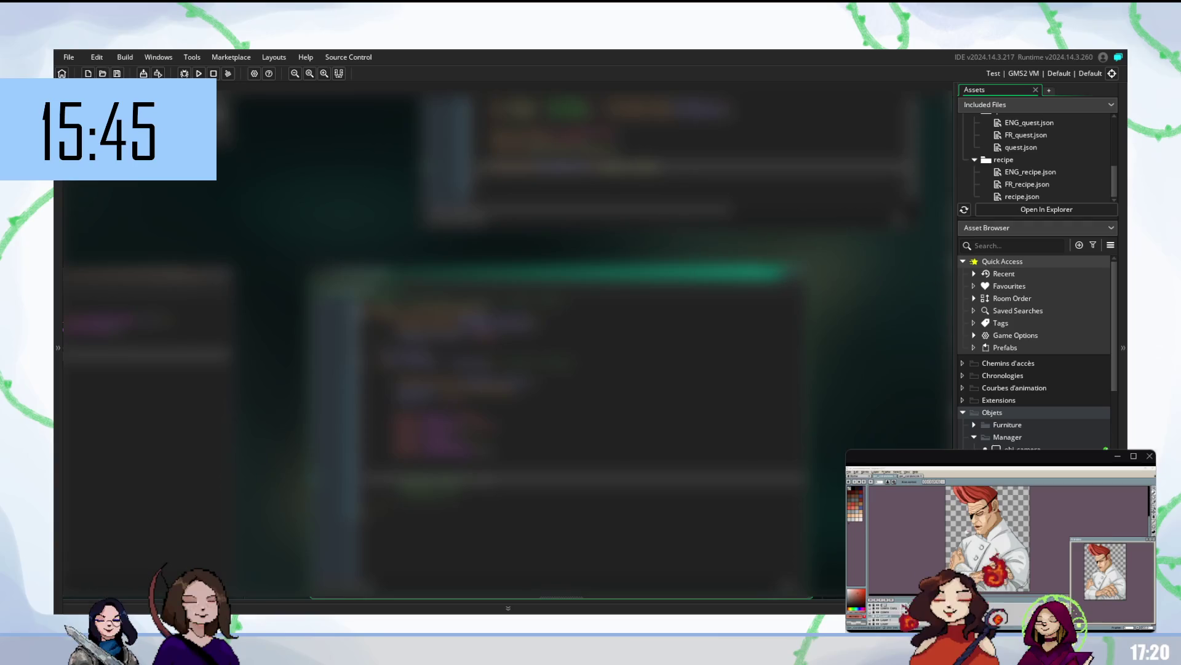
pyautogui.scroll(-3, 563, 308)
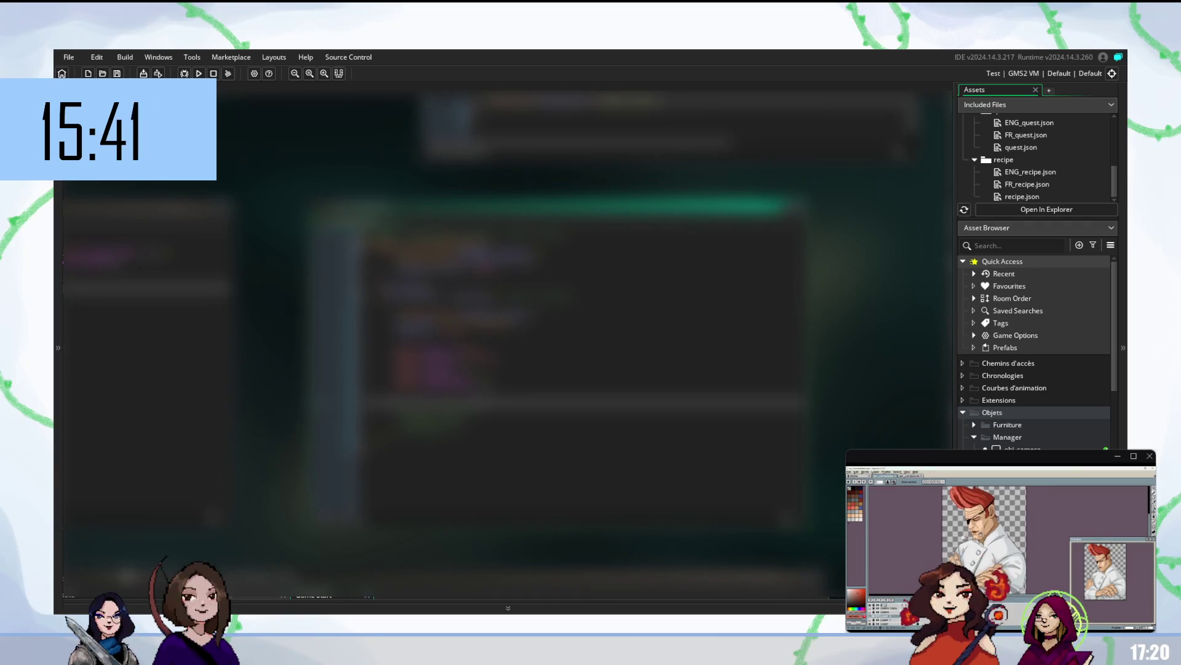
pyautogui.scroll(-1, 564, 307)
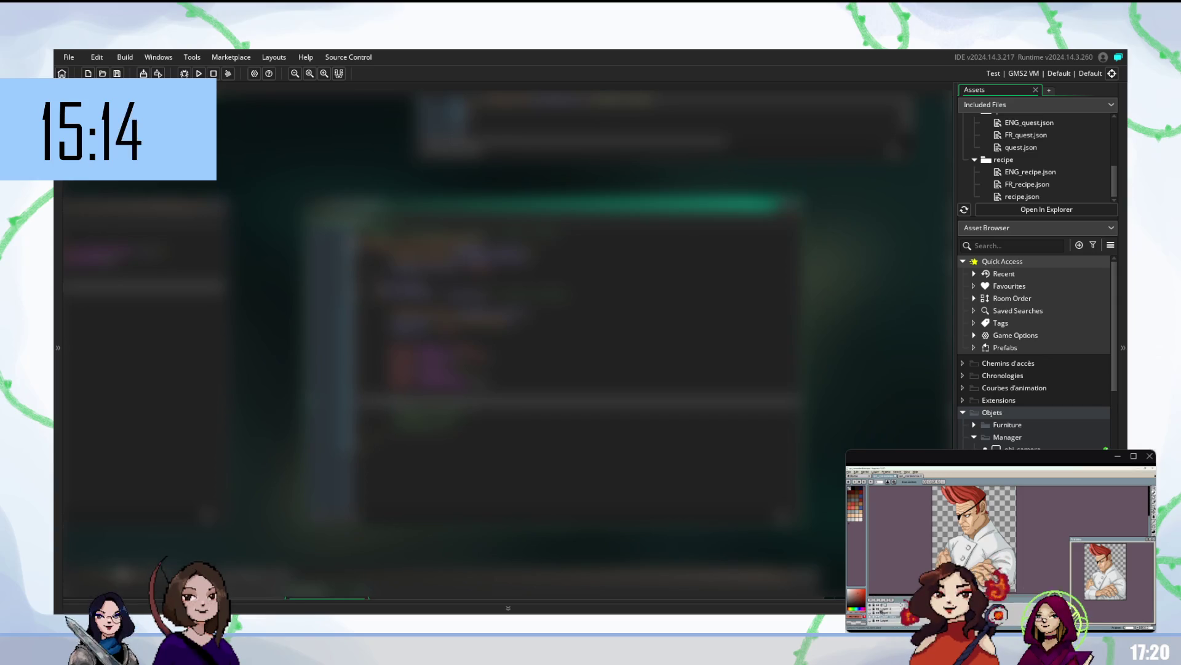
# Step: Type 'o' and then 's' in the code window, accepting an autocomplete suggestion each time
pyautogui.write('o')
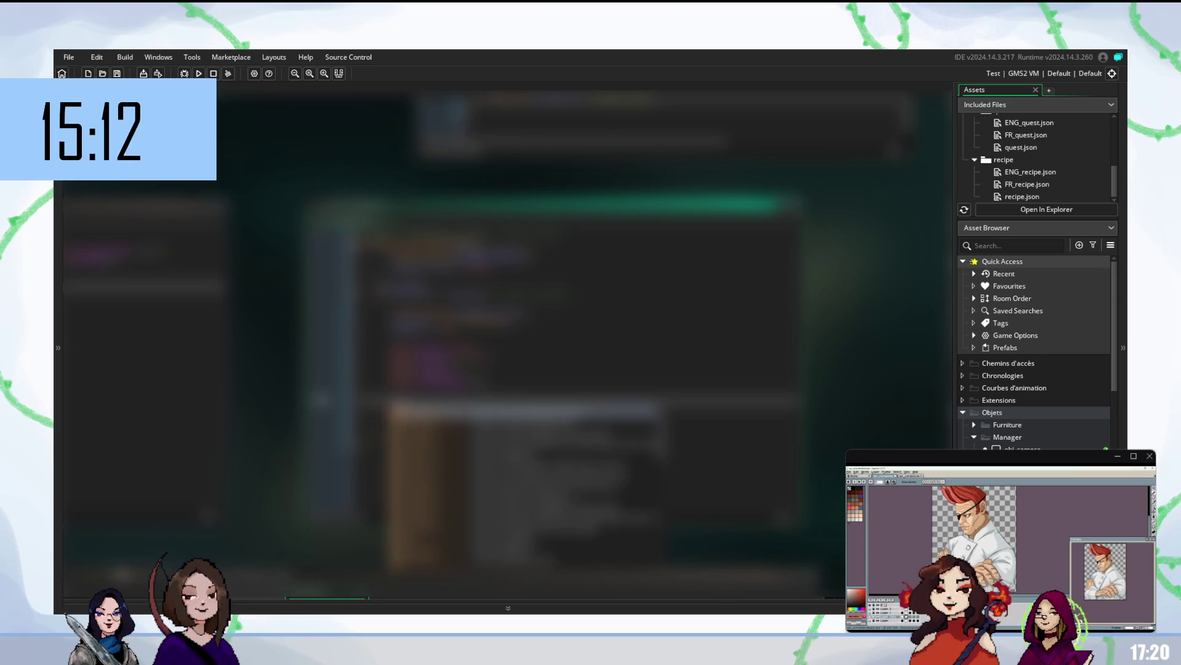
pyautogui.press('Return')
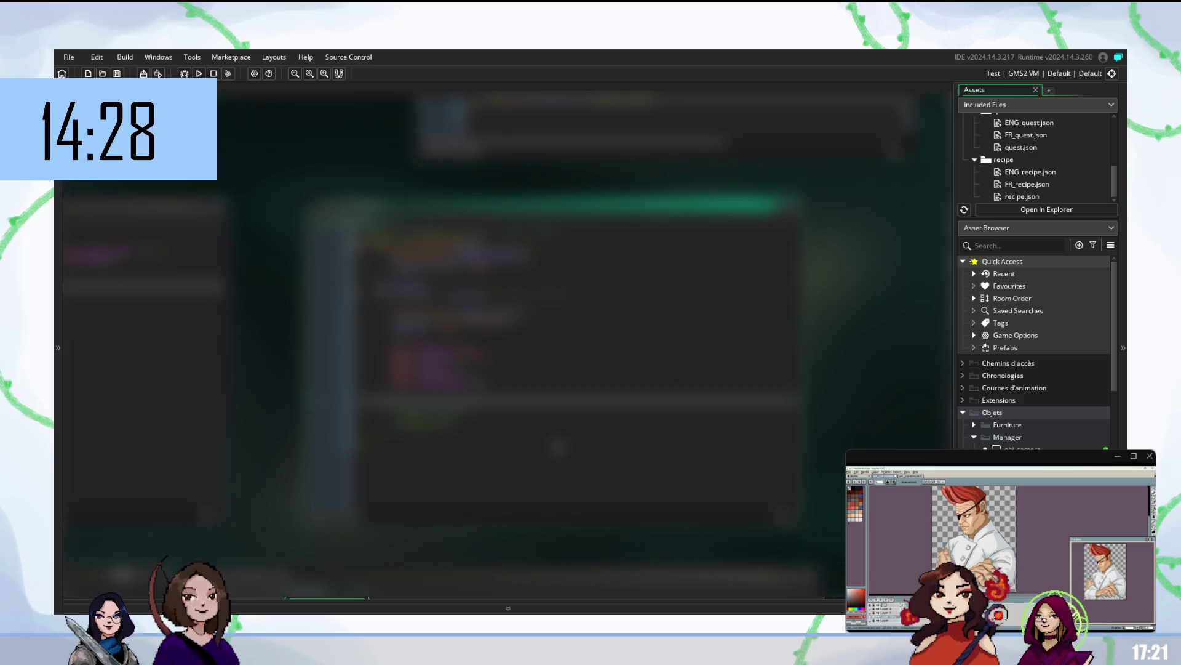
pyautogui.scroll(5, 289, 344)
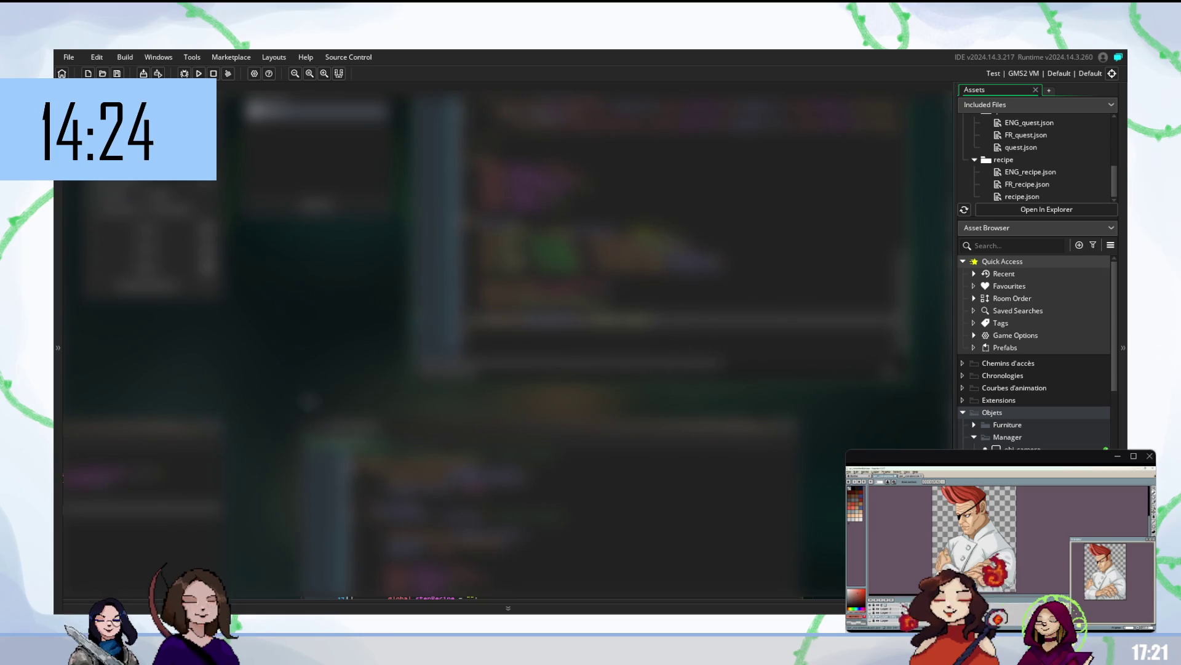
pyautogui.scroll(-2, 492, 339)
pyautogui.scroll(-5, 492, 339)
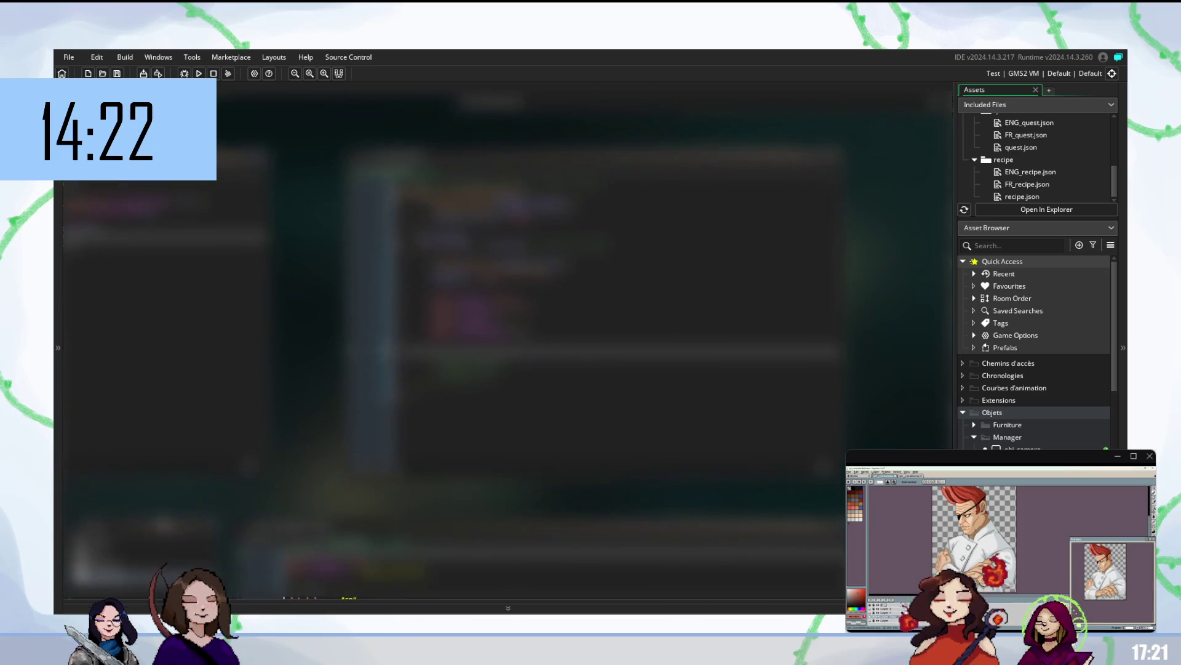
pyautogui.write('s')
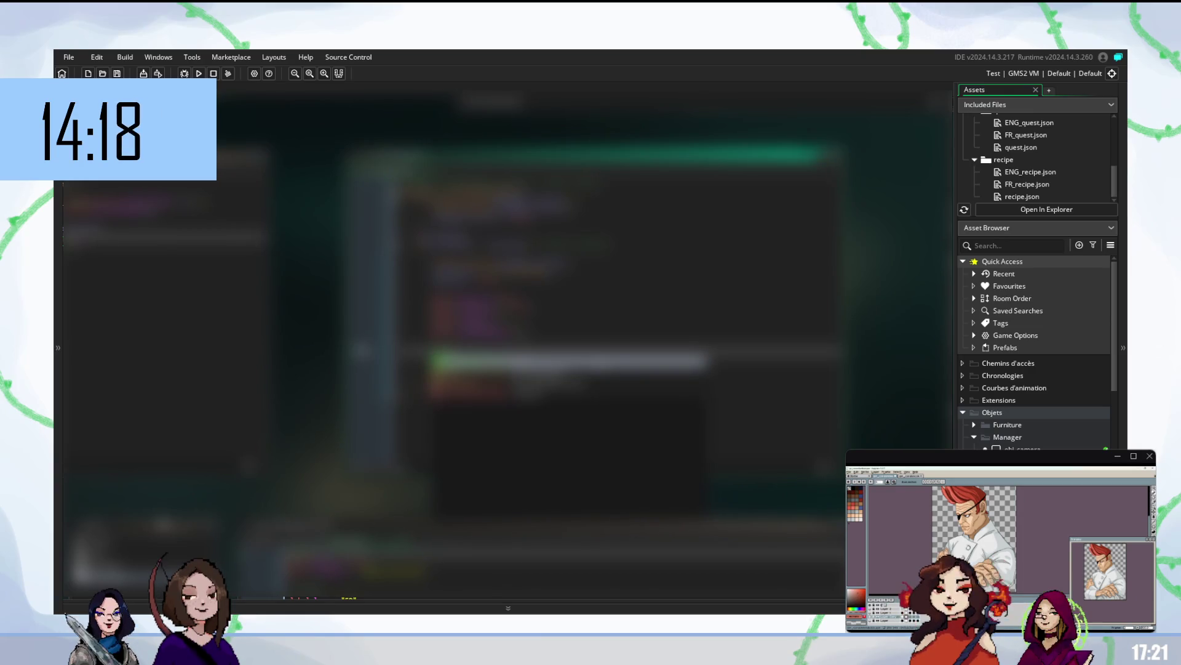
pyautogui.press('Return')
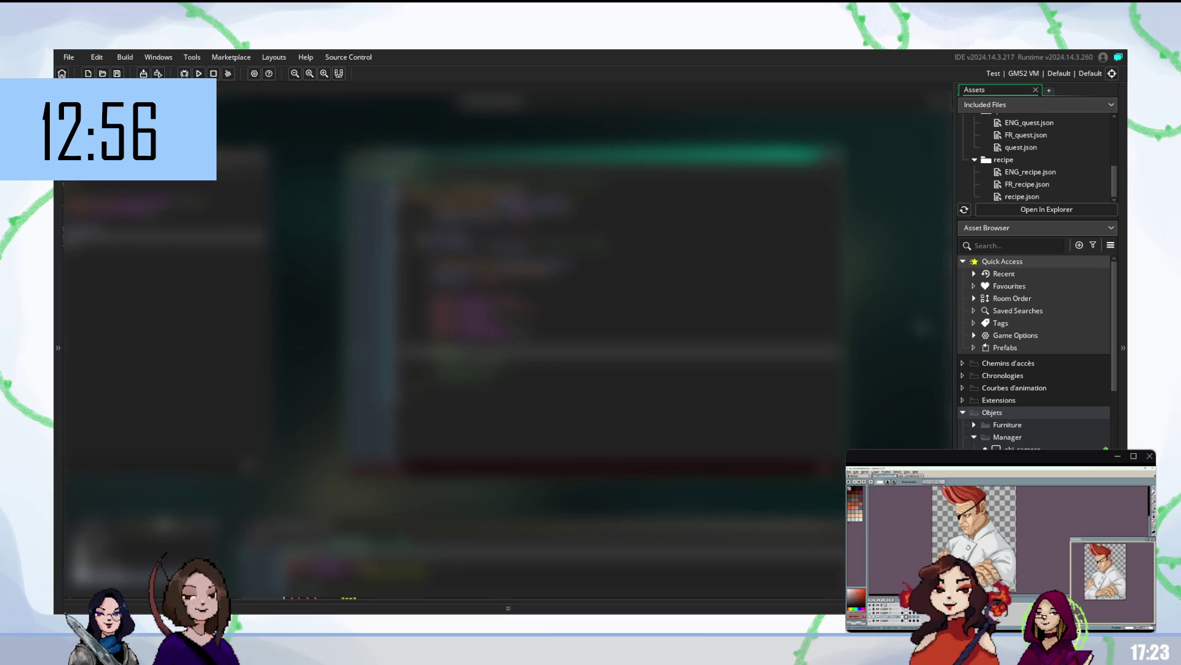
pyautogui.scroll(-3, 923, 326)
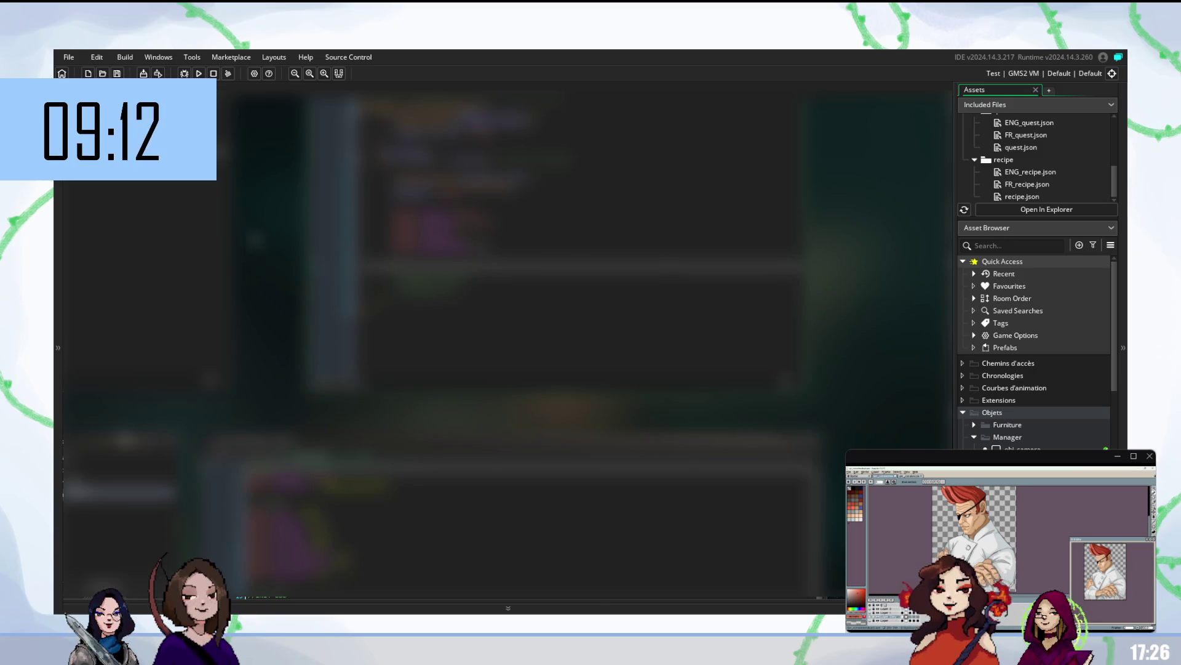
pyautogui.scroll(4, 505, 339)
pyautogui.scroll(5, 505, 339)
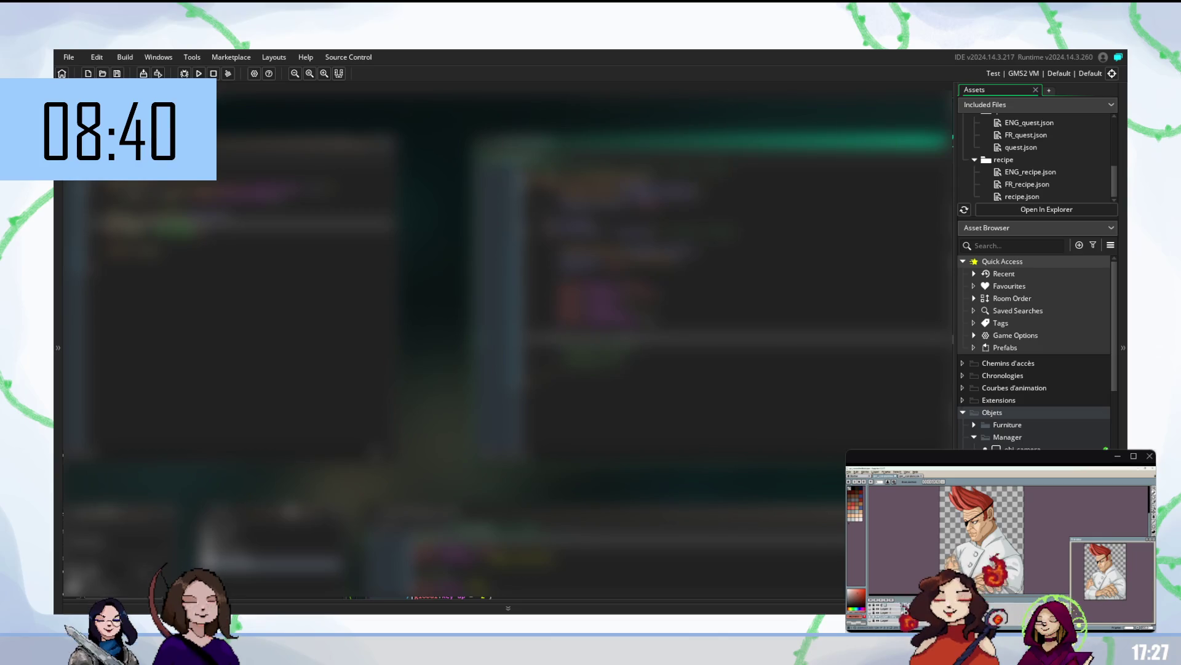
pyautogui.scroll(-2, 689, 240)
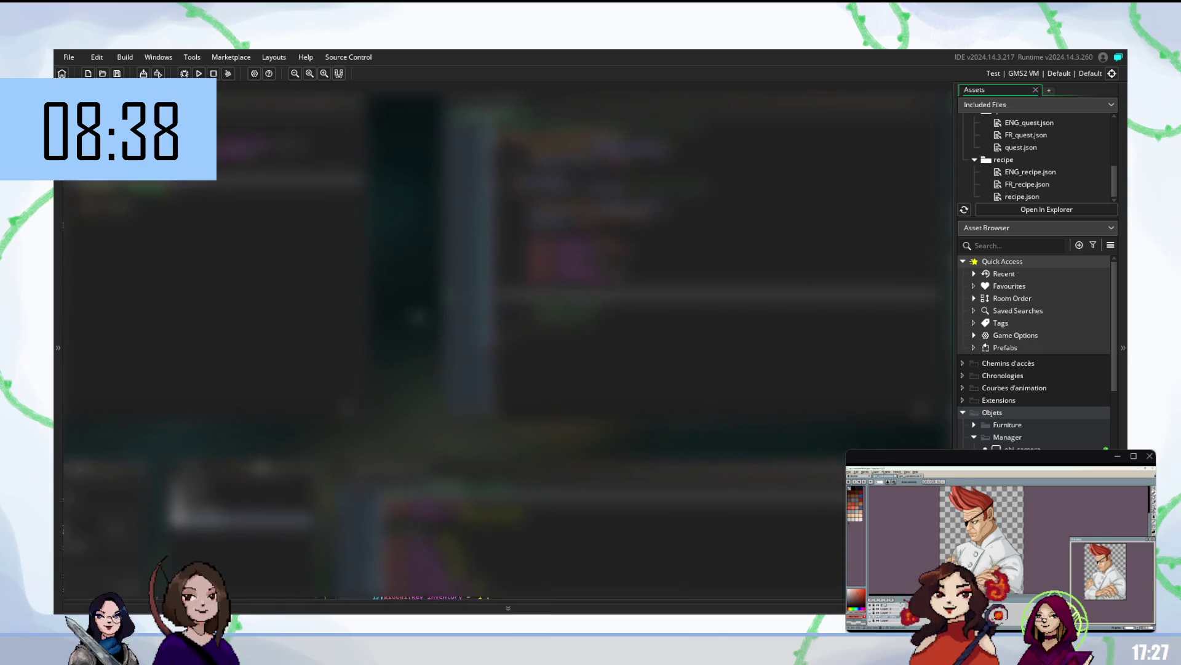
pyautogui.scroll(2, 504, 278)
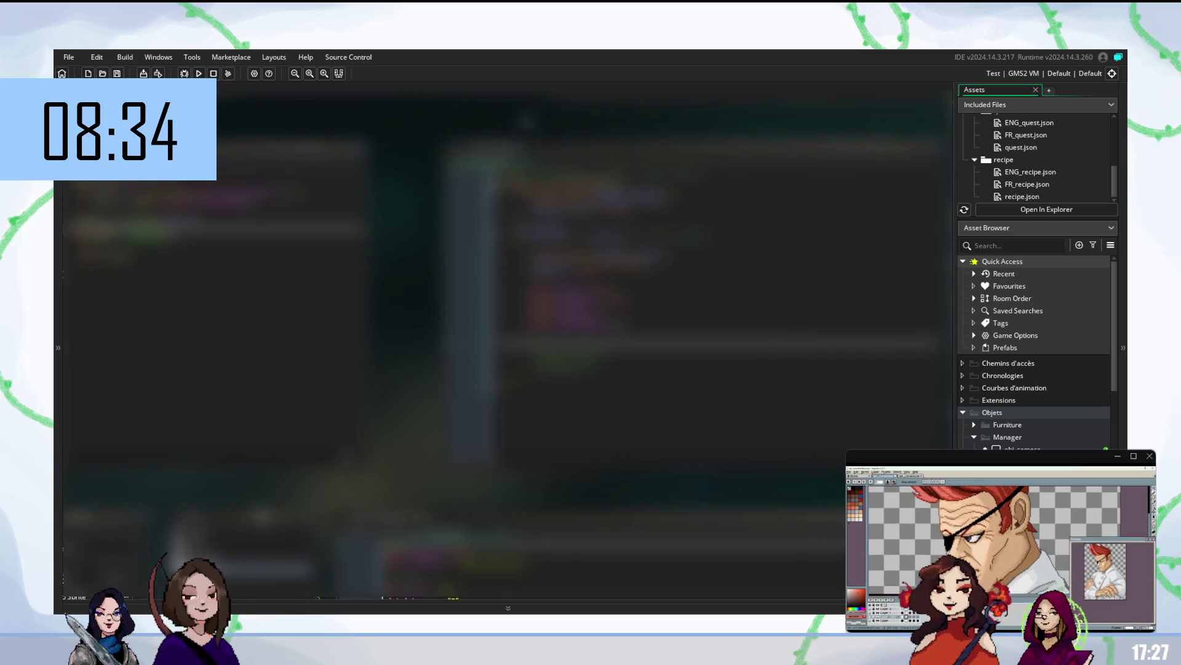
pyautogui.scroll(-3, 506, 338)
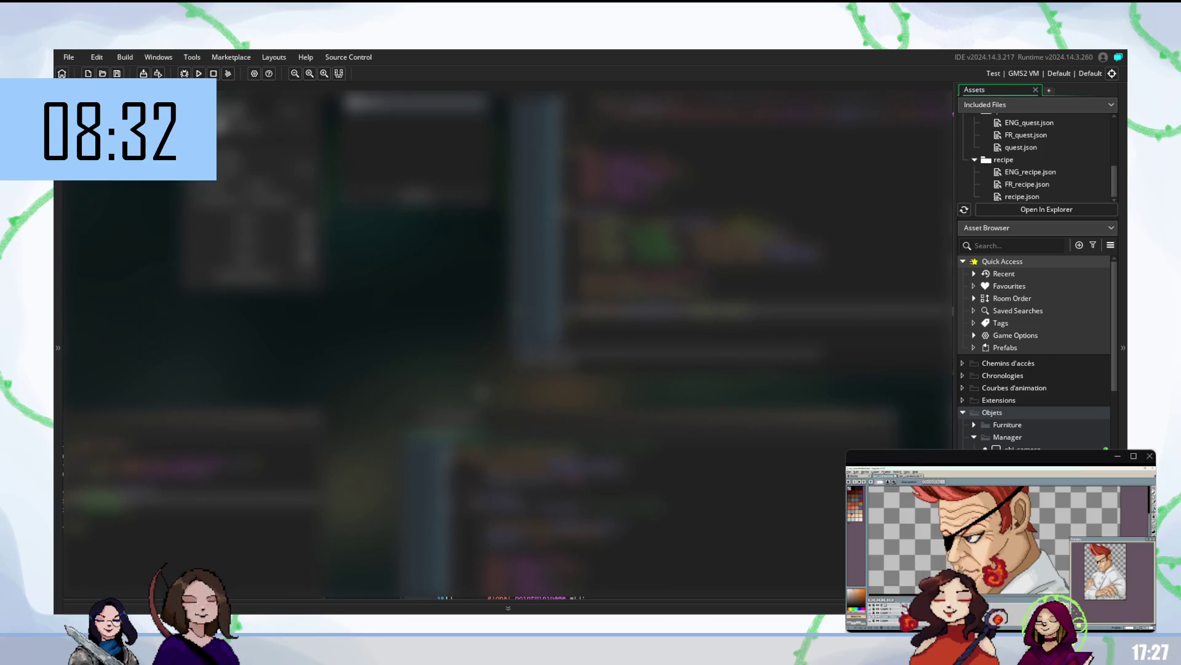
pyautogui.scroll(3, 505, 339)
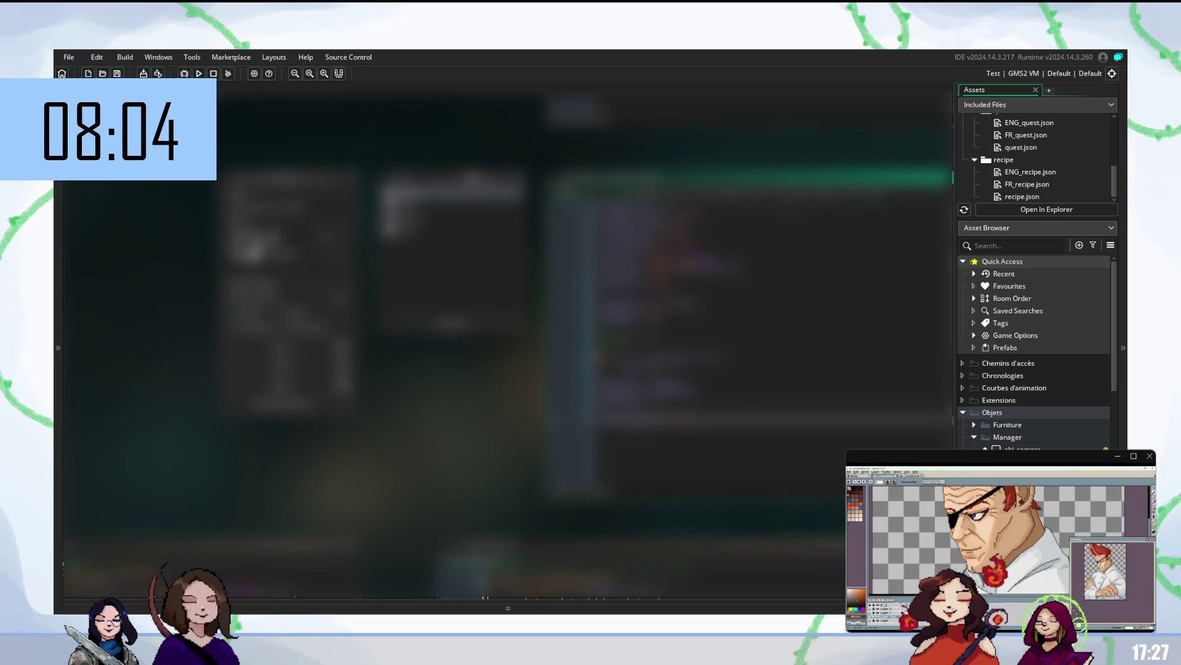
# Step: Open the script of the event one row below in the object's Events list
pyautogui.click(449, 217)
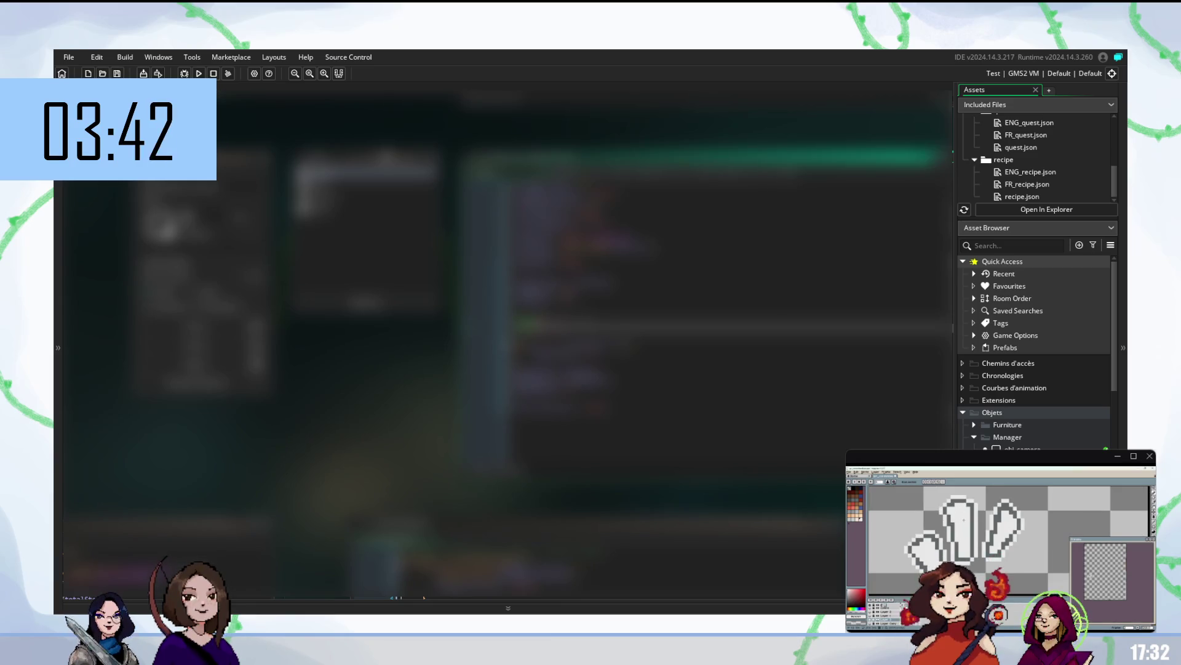
pyautogui.scroll(5, 723, 310)
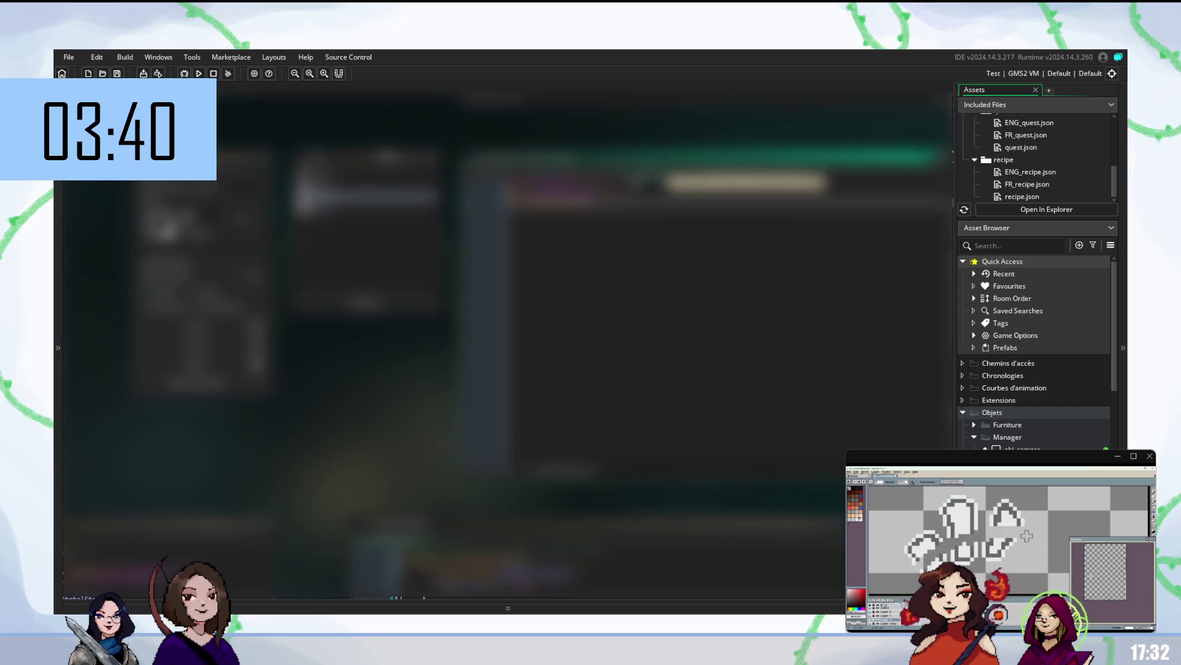
pyautogui.scroll(-3, 616, 307)
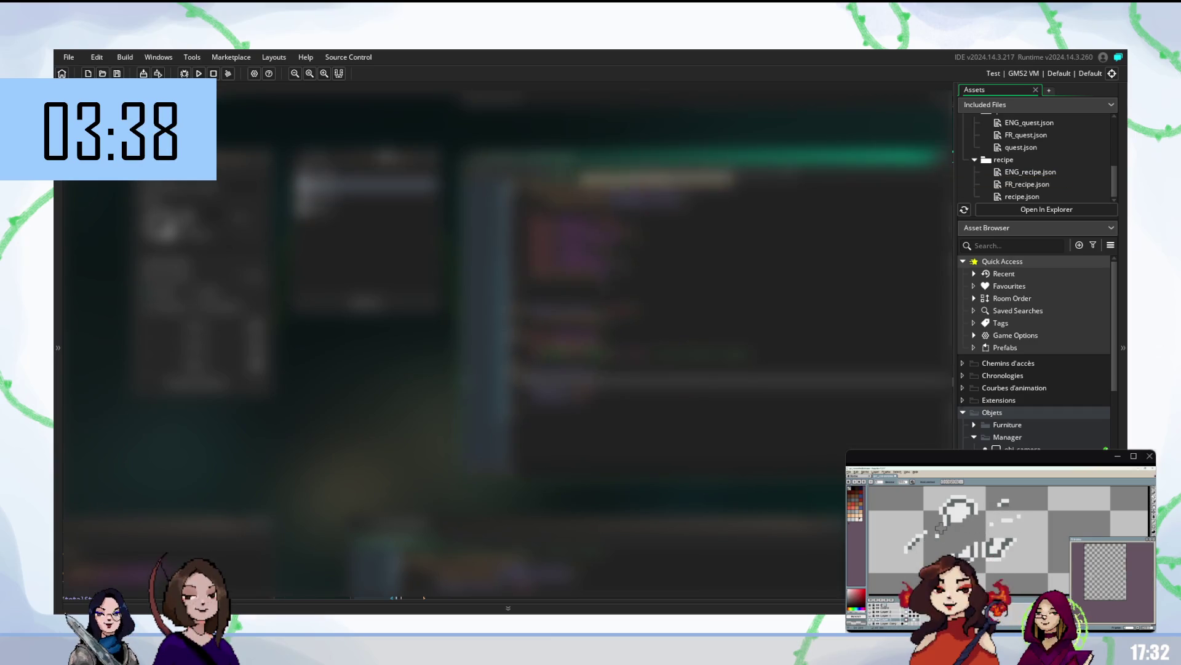
pyautogui.moveTo(529, 354)
pyautogui.mouseDown()
pyautogui.moveTo(675, 353)
pyautogui.moveTo(649, 354)
pyautogui.mouseUp()
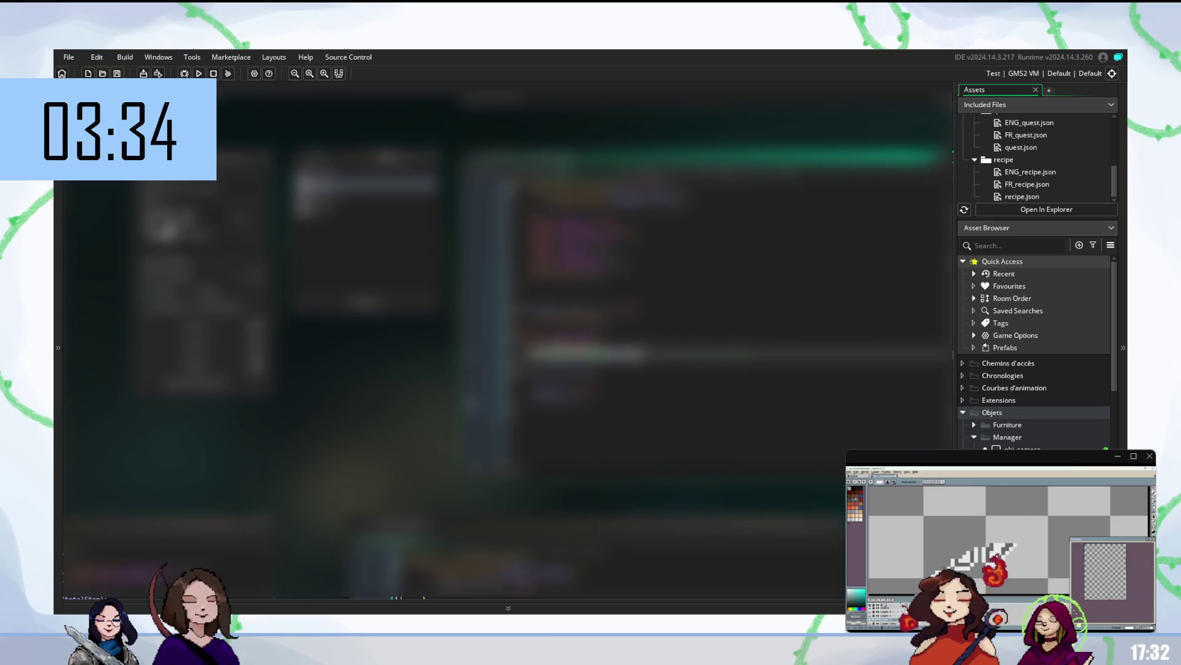
pyautogui.click(553, 379)
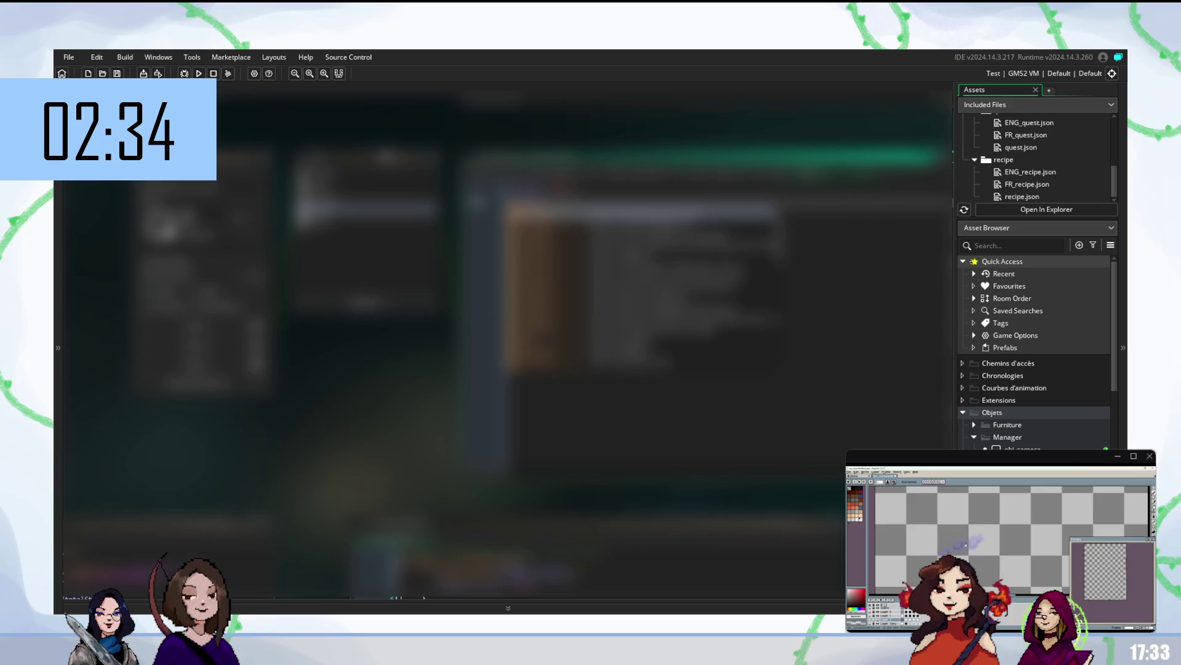
pyautogui.press('Return')
pyautogui.write('.')
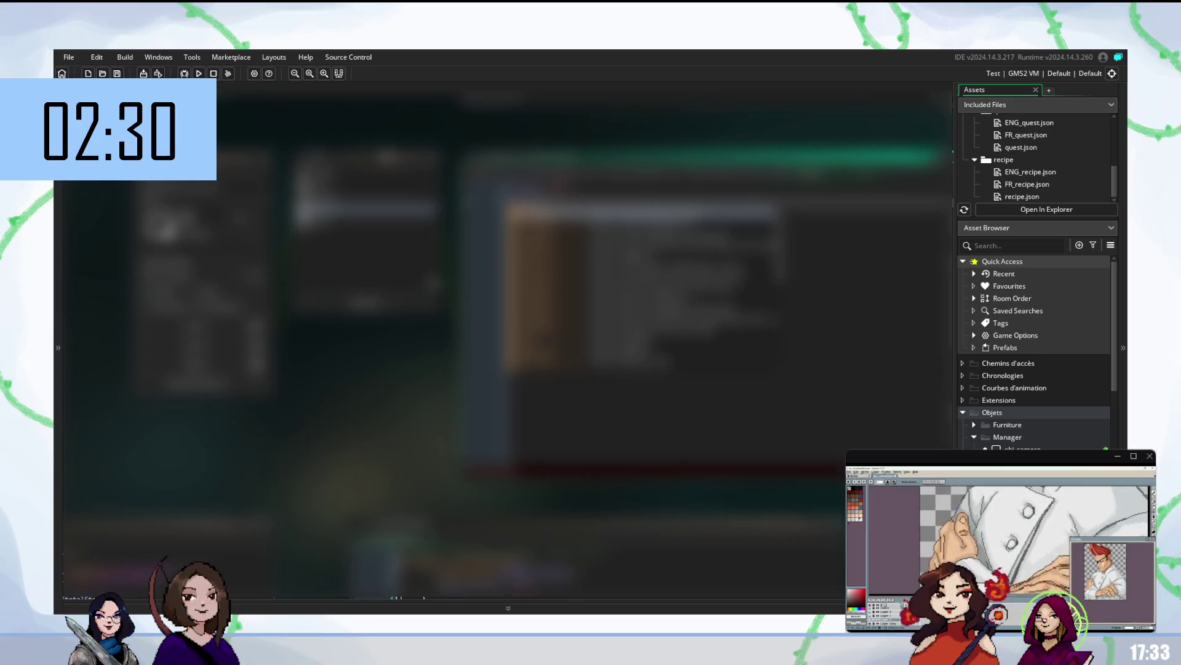
pyautogui.write('t')
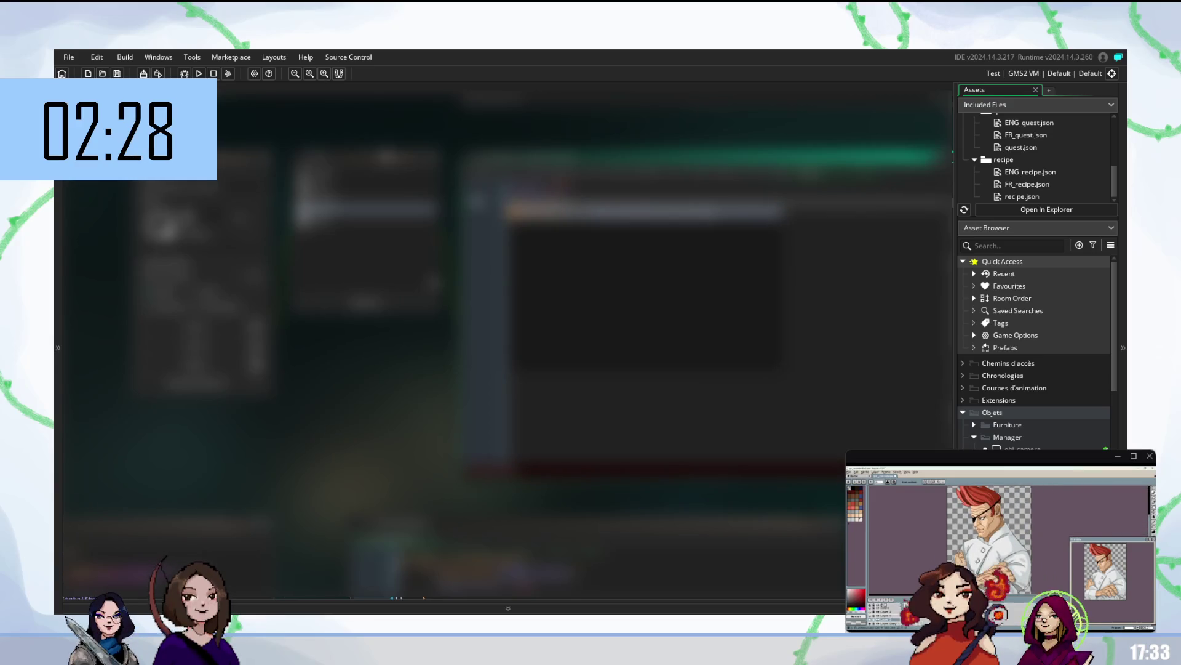
pyautogui.press('Return')
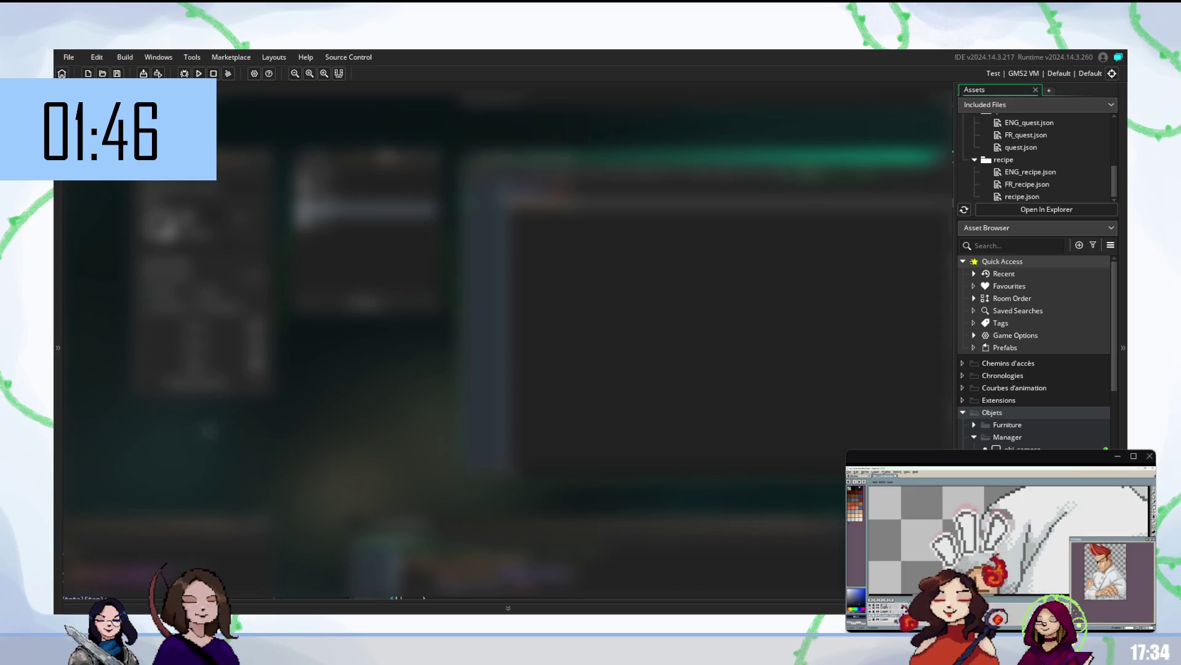
pyautogui.moveTo(1001, 542)
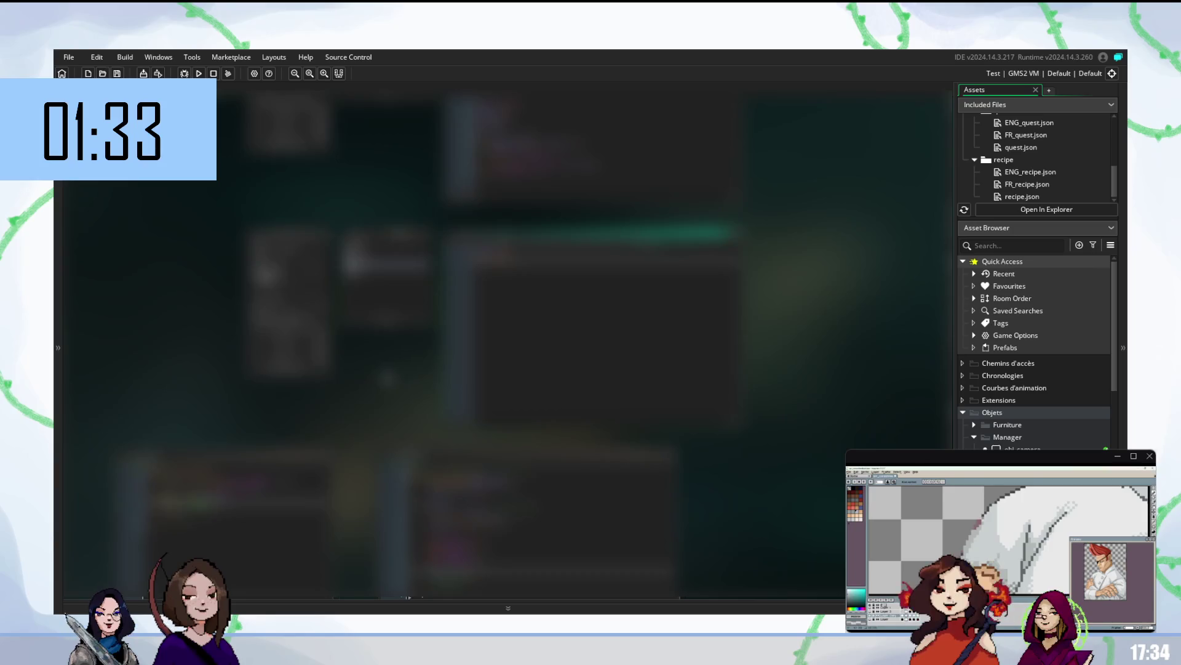
# Step: Build and run the project with F5, then rebuild it once more
pyautogui.press('F5')
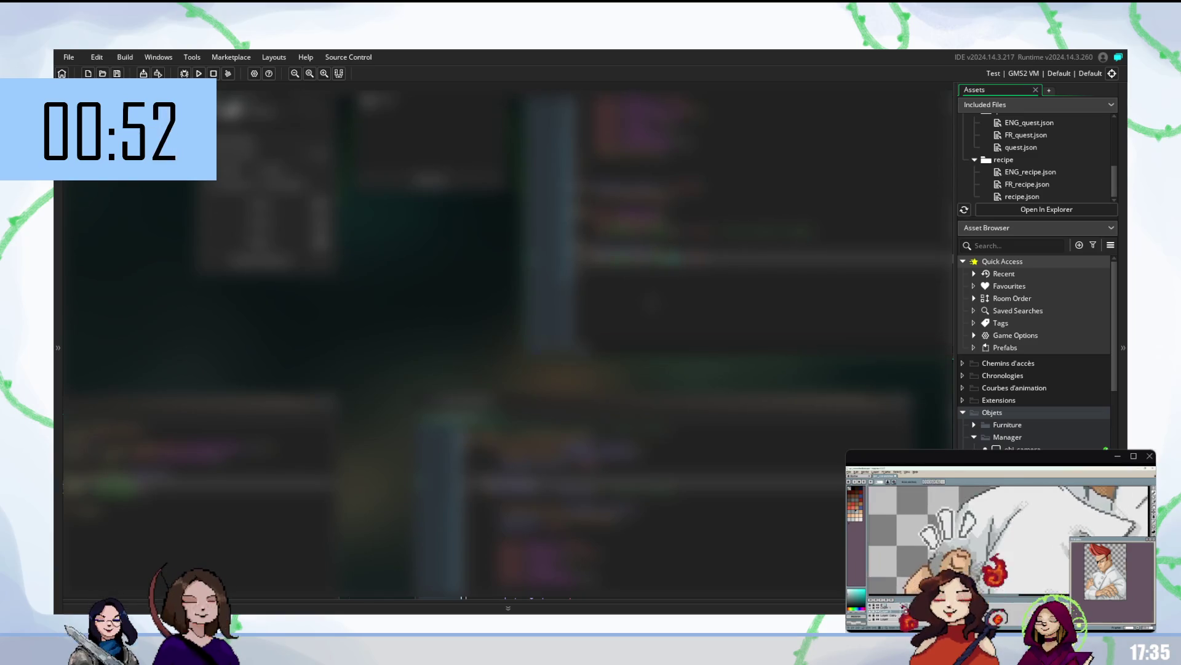
pyautogui.press('F5')
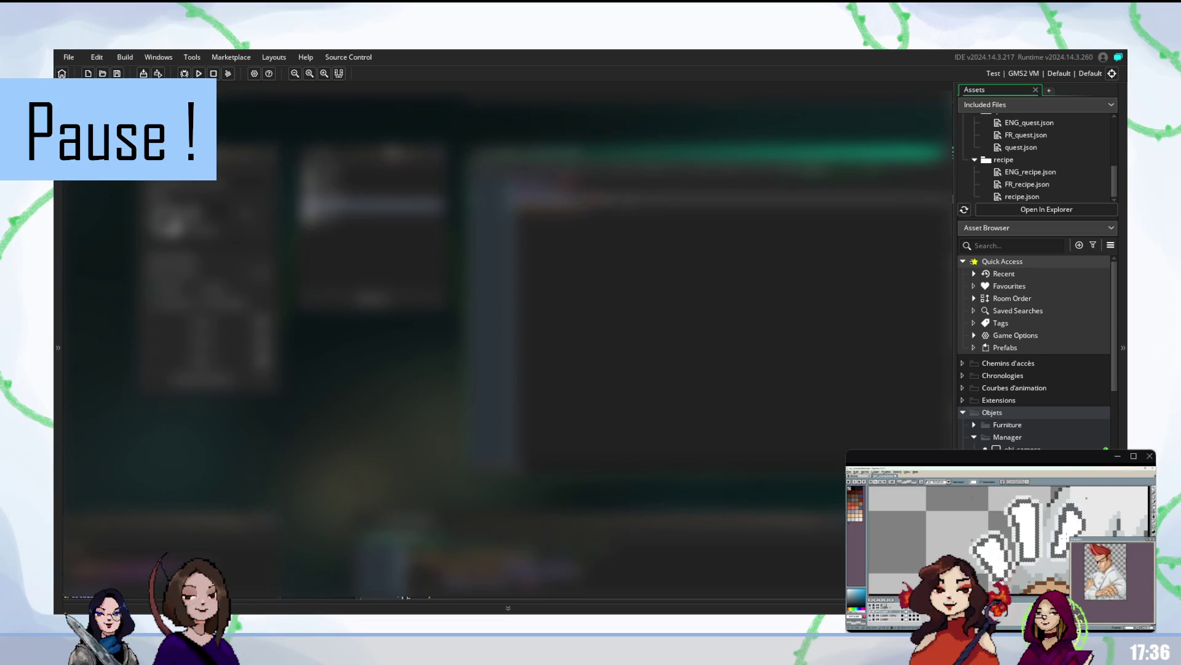
# Step: Rebuild and run the project four times with F5, moving between code lines in between
pyautogui.press('F5')
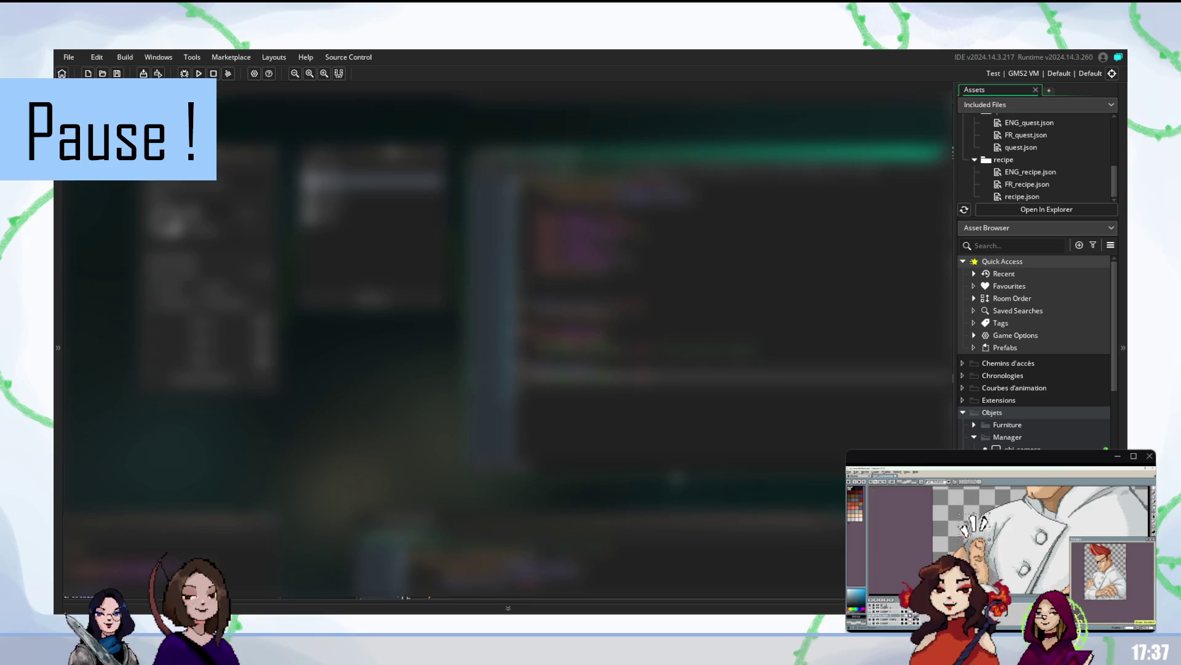
pyautogui.press('F5')
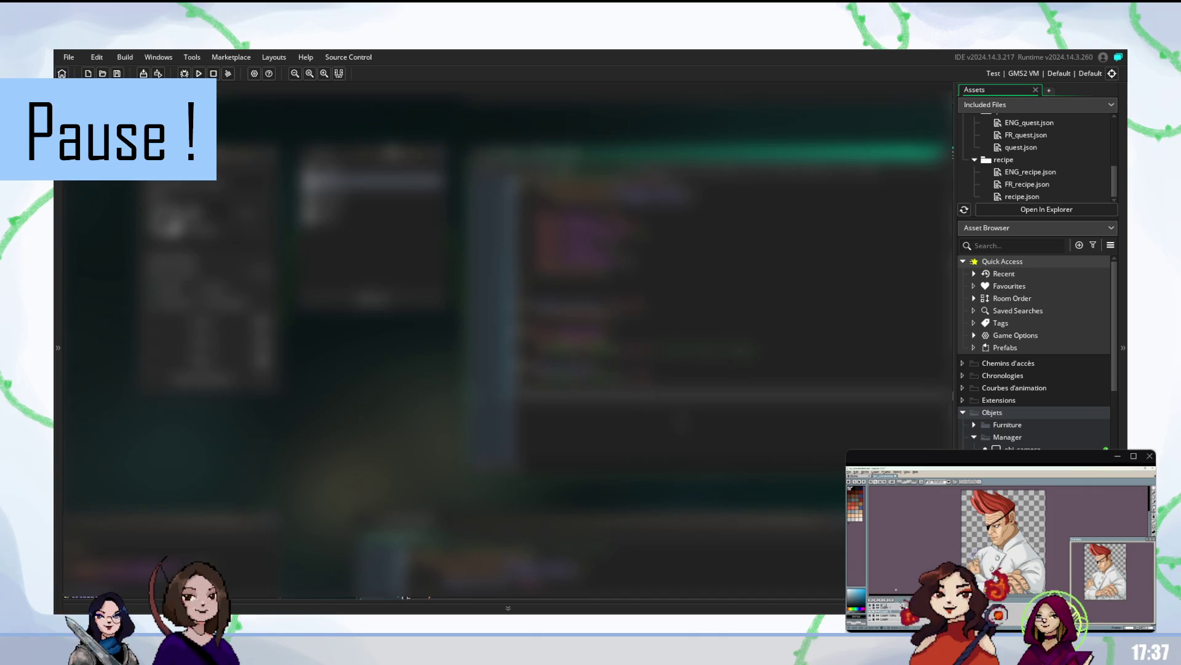
pyautogui.click(732, 376)
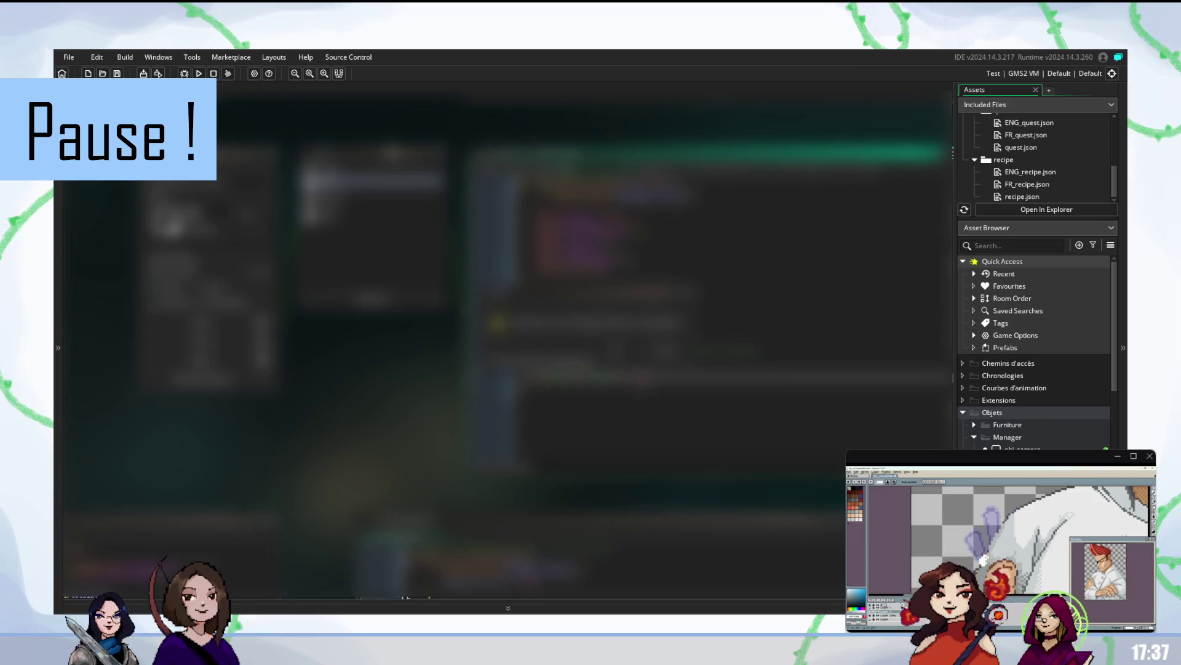
pyautogui.press('F5')
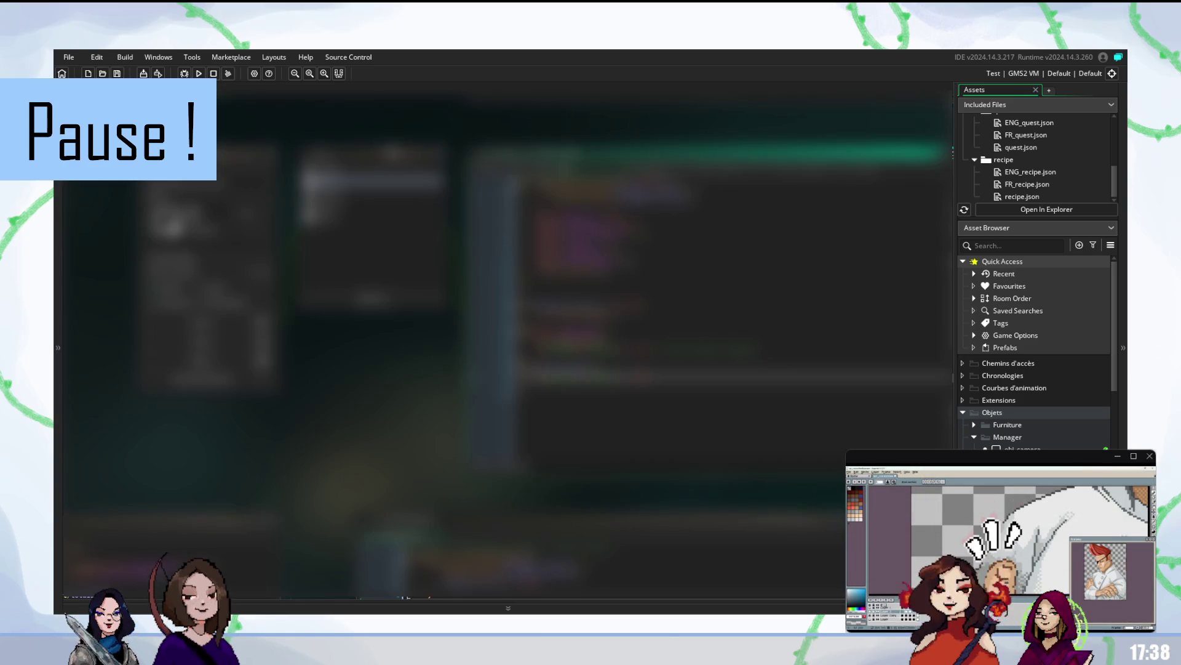
pyautogui.scroll(-2, 727, 288)
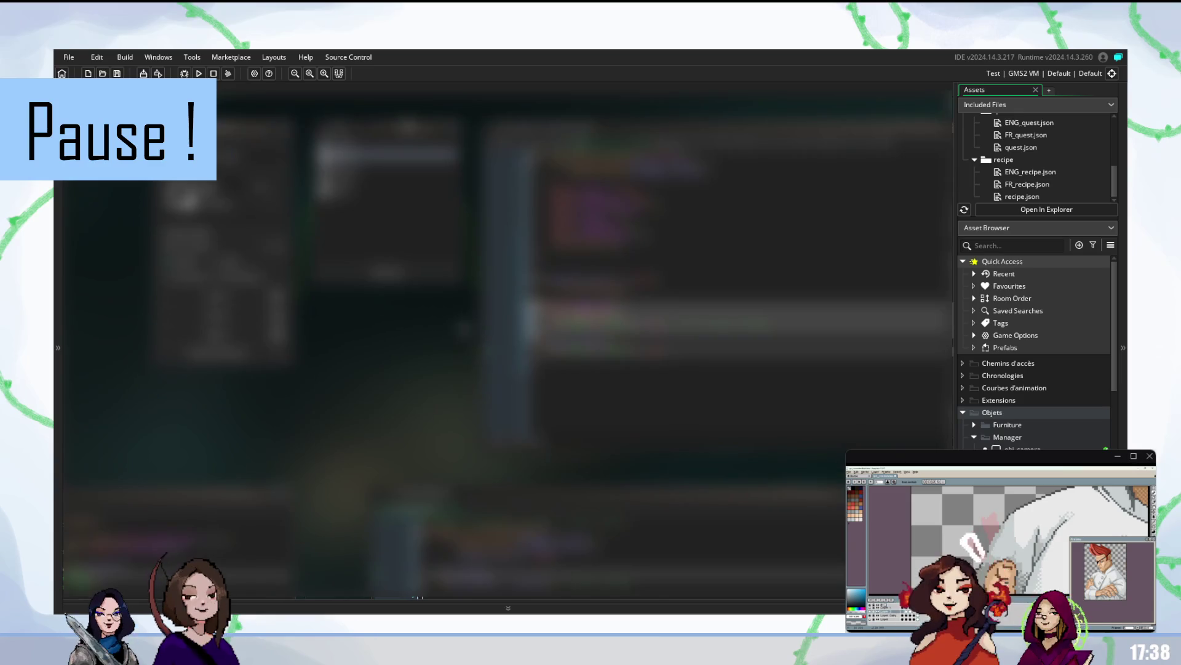
pyautogui.click(770, 126)
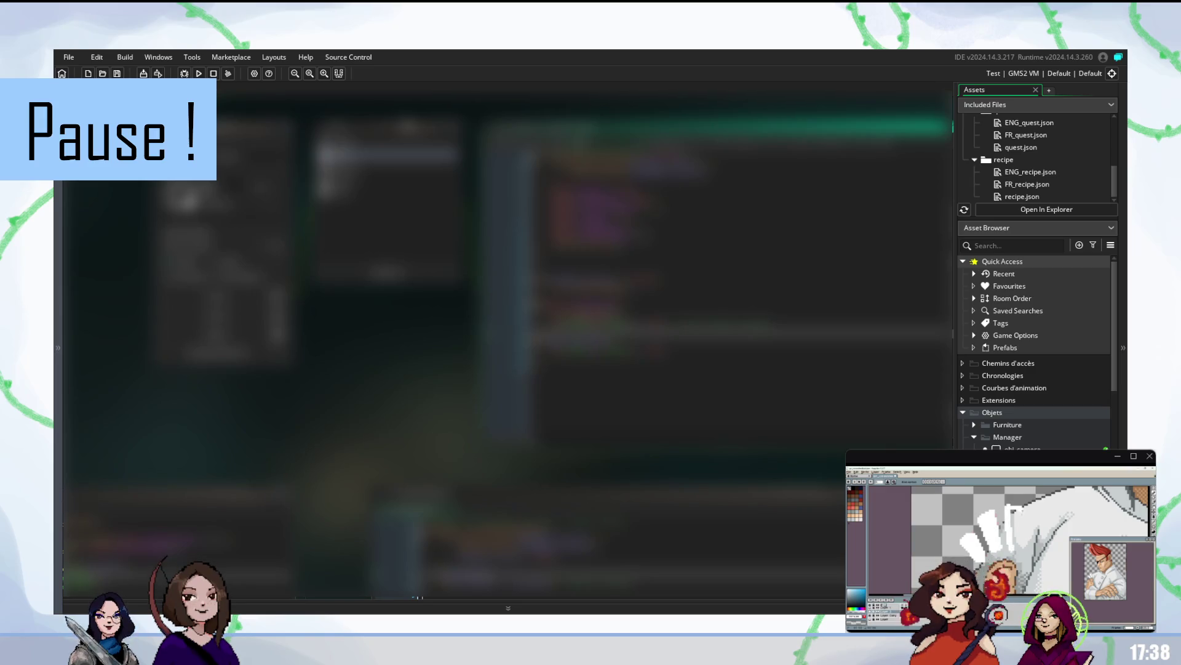
pyautogui.click(739, 368)
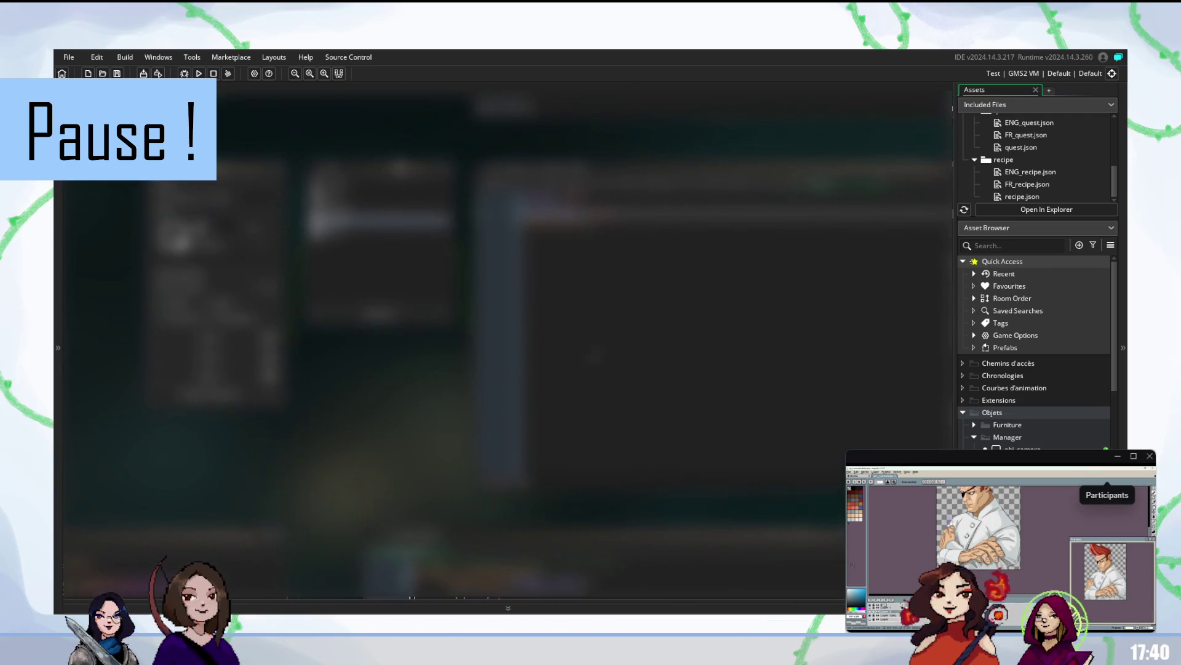
pyautogui.press('F5')
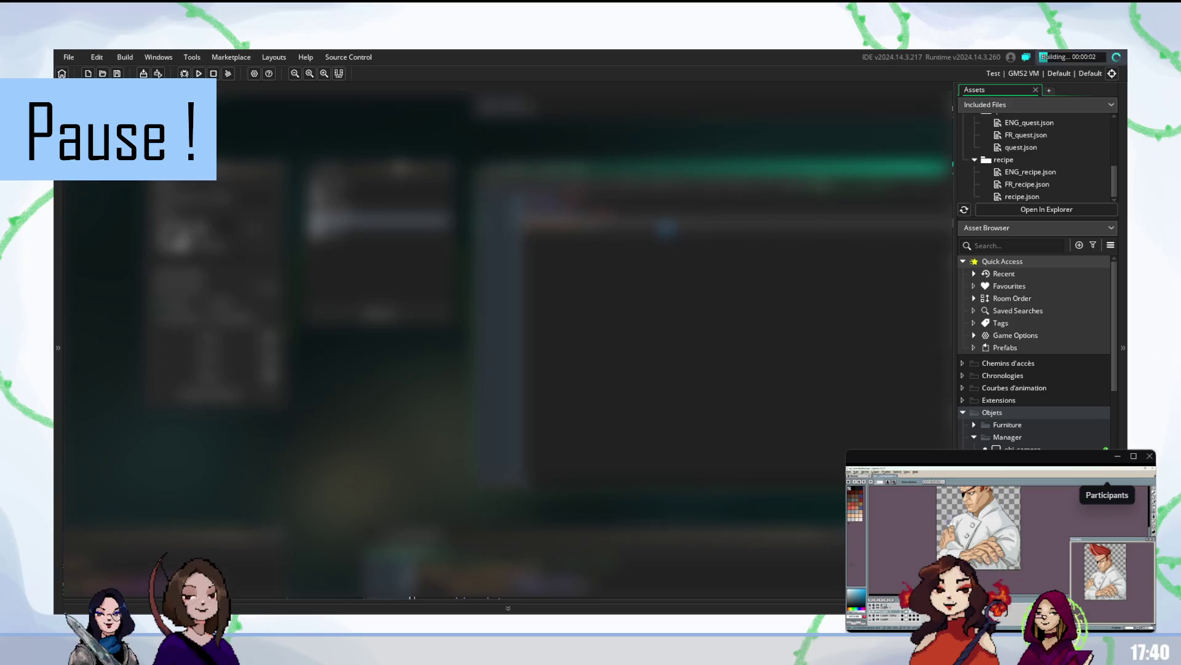